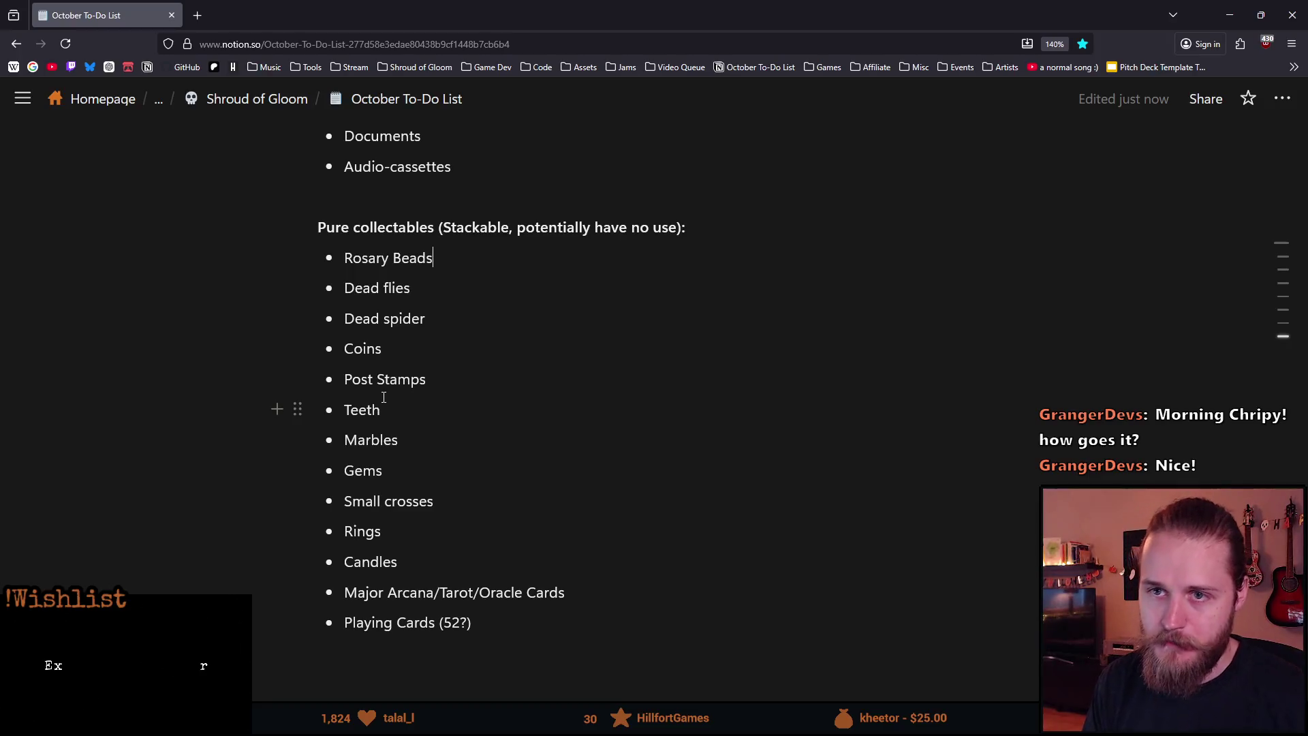
- Minimize the Notion to-do list in Firefox to bring back the Unity Demo scene
left_click(1230, 15)
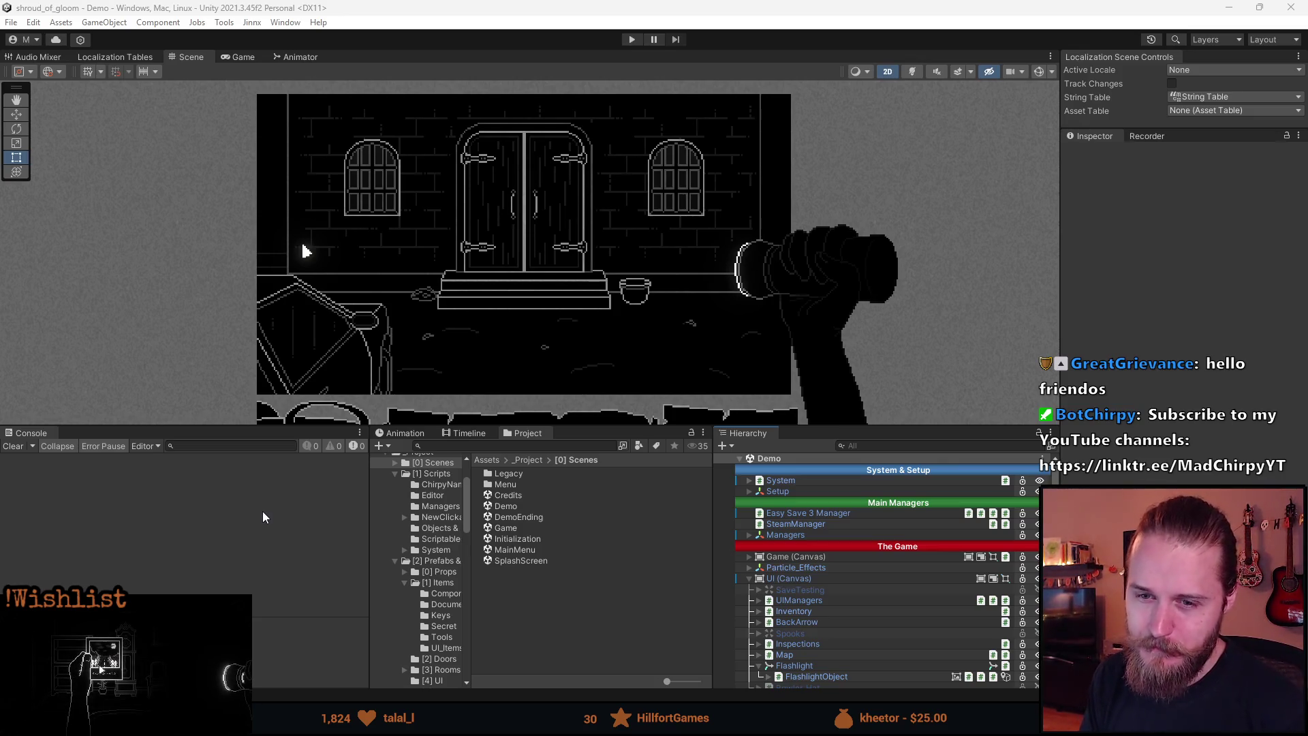
- Enlarge and pan the Demo room's Scene view, then switch to the Notion to-do list
mouse_move(320, 428)
left_mouse_down()
mouse_move(321, 529)
mouse_move(320, 502)
left_mouse_up()
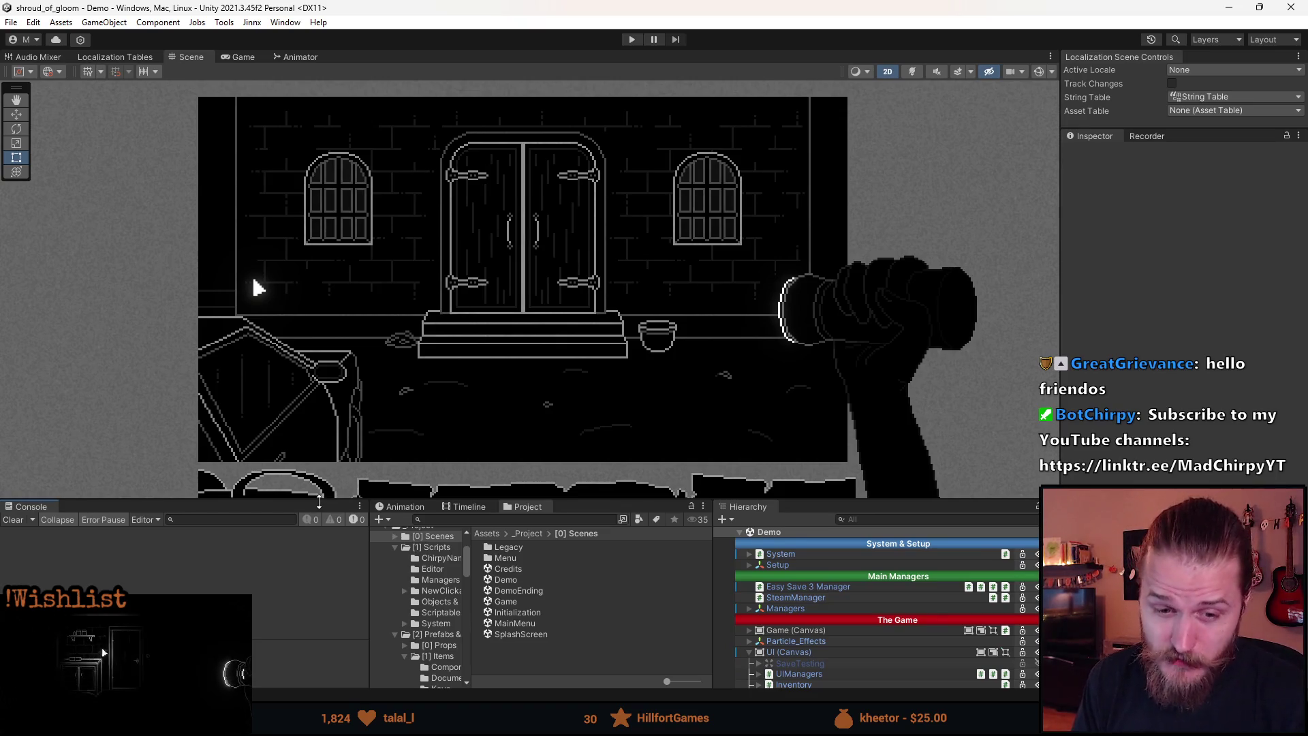
left_click_drag(473, 384, 474, 385)
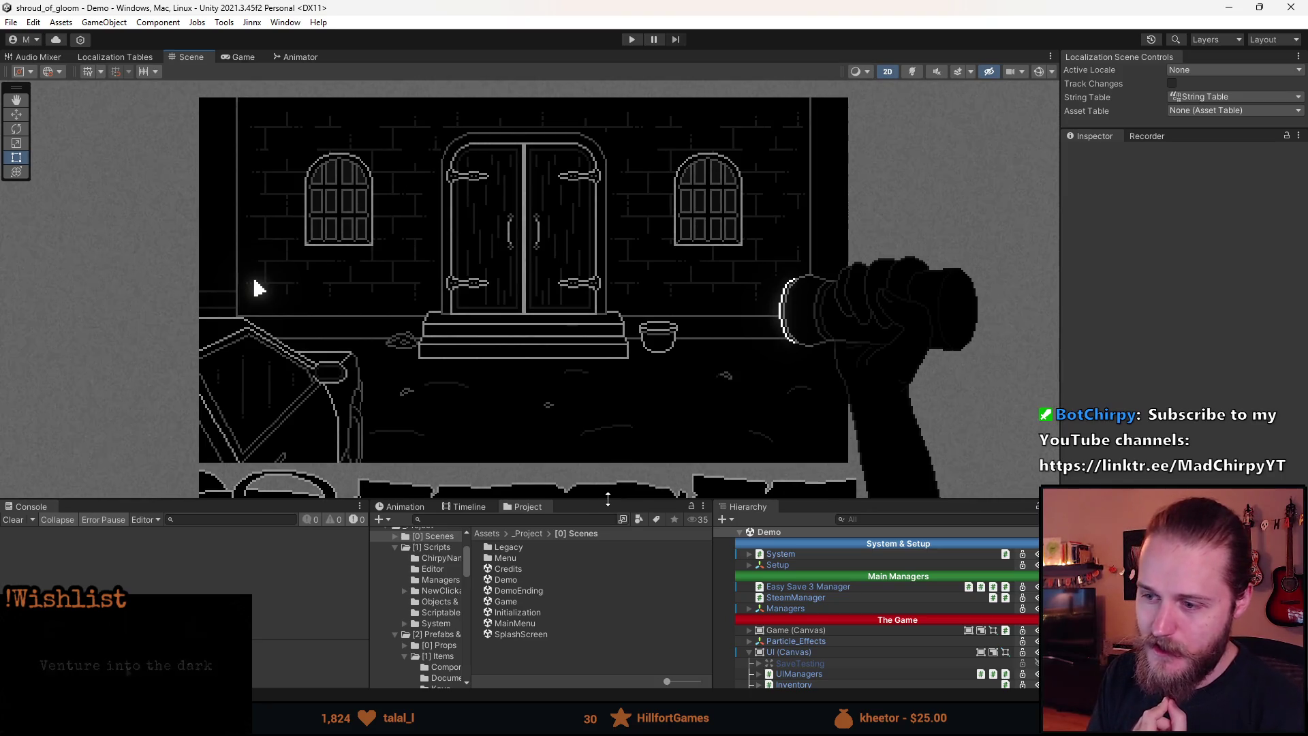
left_click_drag(607, 502, 610, 535)
scroll(452, 337, "up", 1)
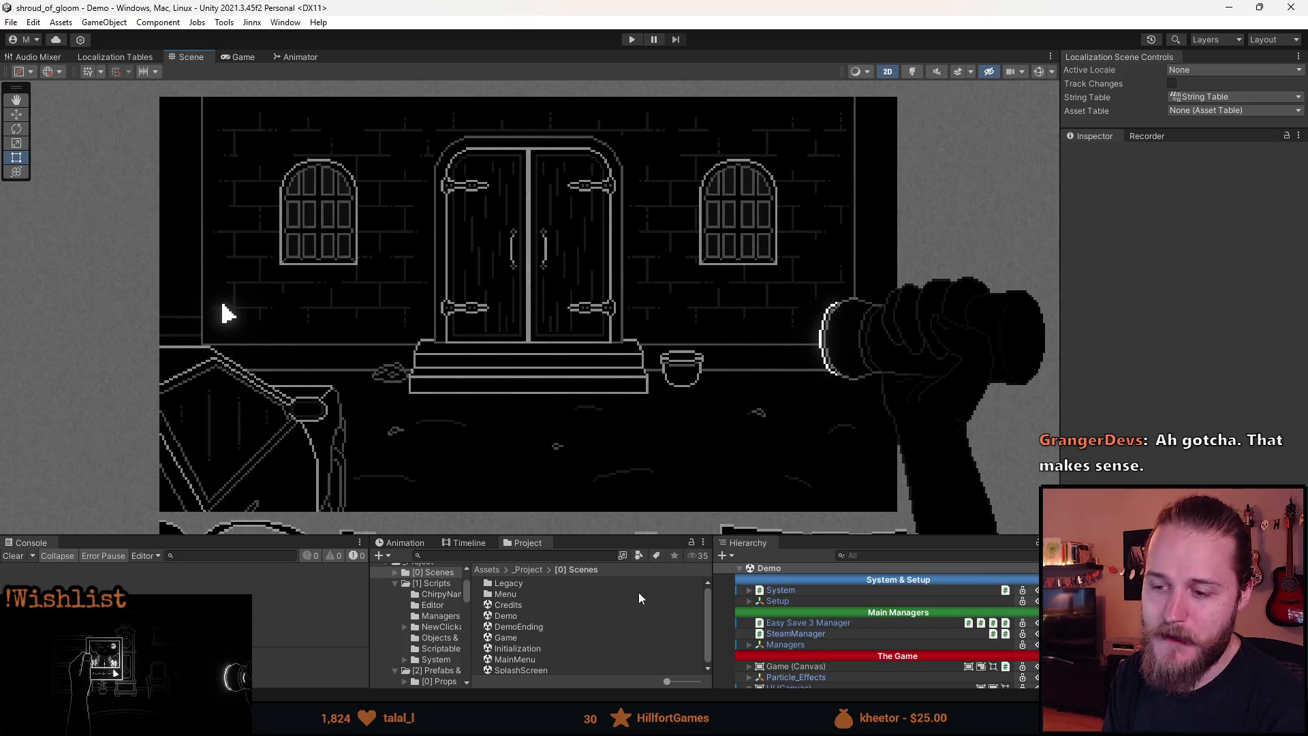
left_click(583, 611)
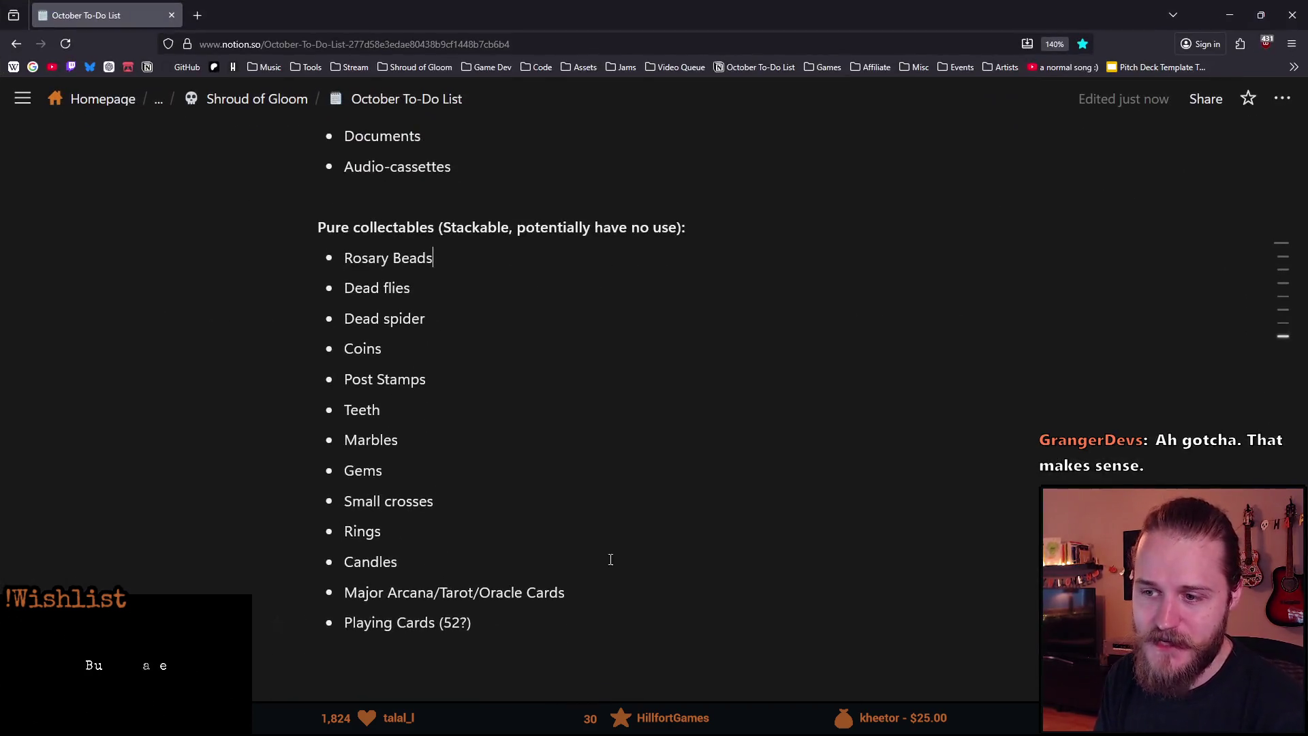
- Highlight the Pure collectables heading in Notion, then minimize the browser back to Unity
left_click_drag(324, 227, 659, 231)
left_click(652, 283)
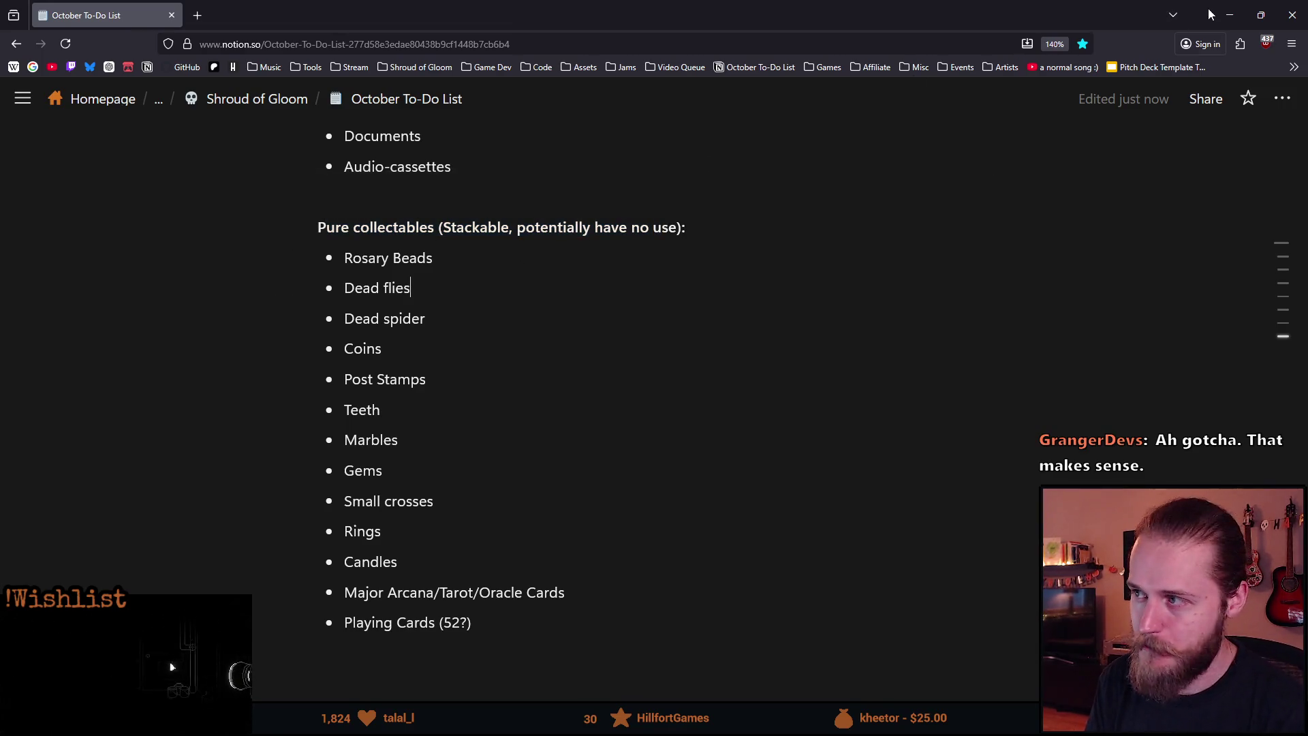
left_click(1230, 15)
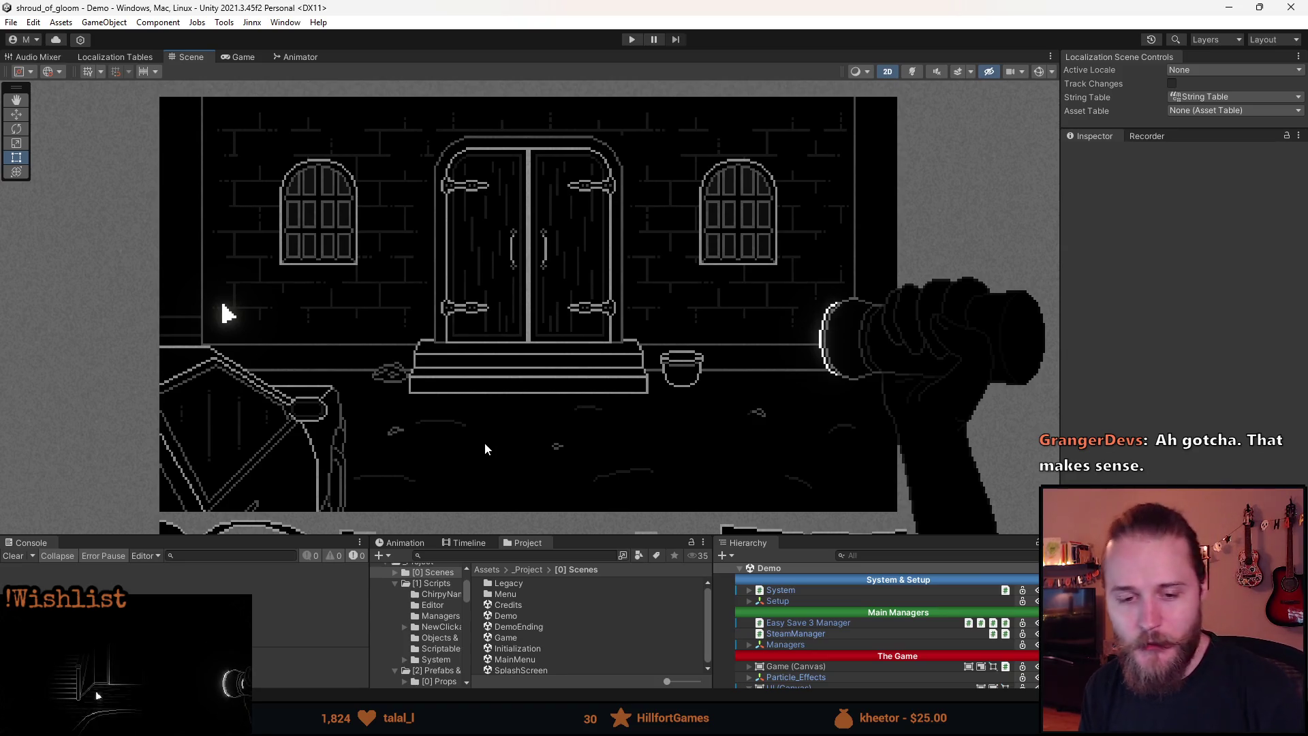
- Enlarge the Project panel and open [1] Items to list Keys, Secret, Tools and Journal assets
mouse_move(572, 537)
left_mouse_down()
mouse_move(572, 469)
mouse_move(567, 492)
left_mouse_up()
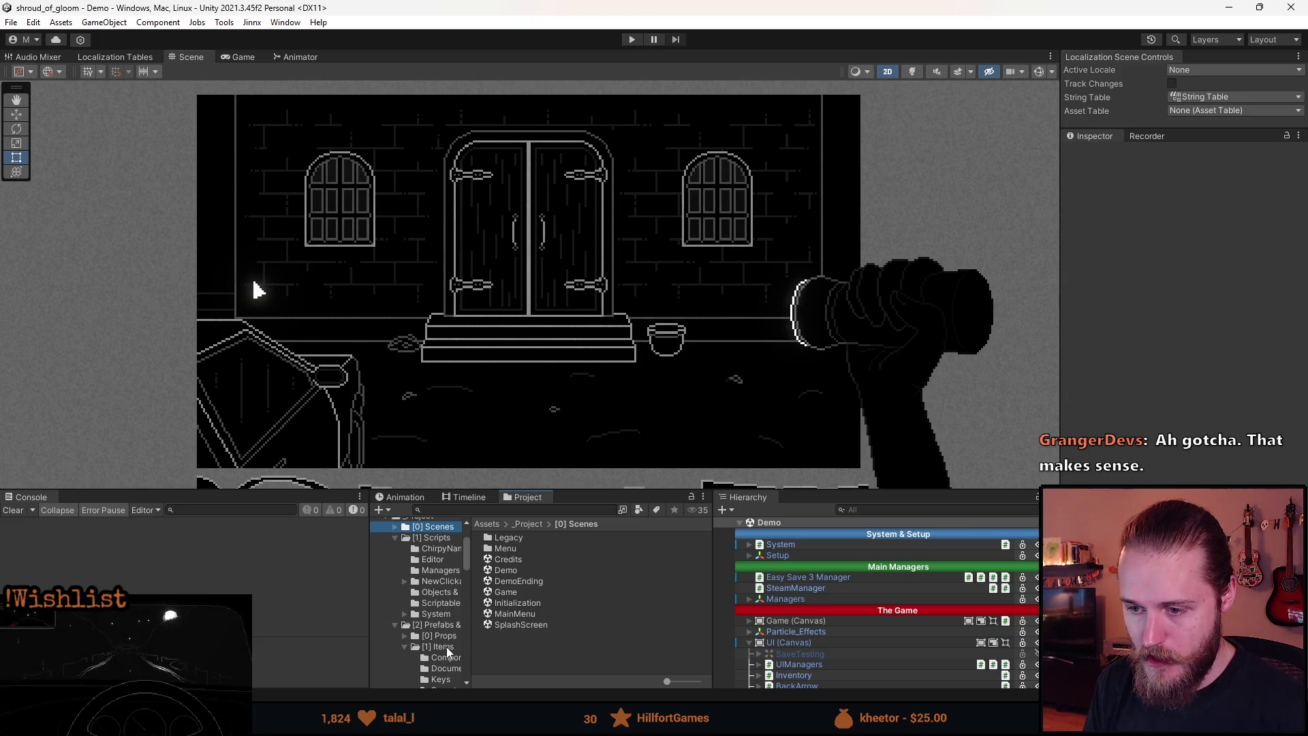
left_click(442, 646)
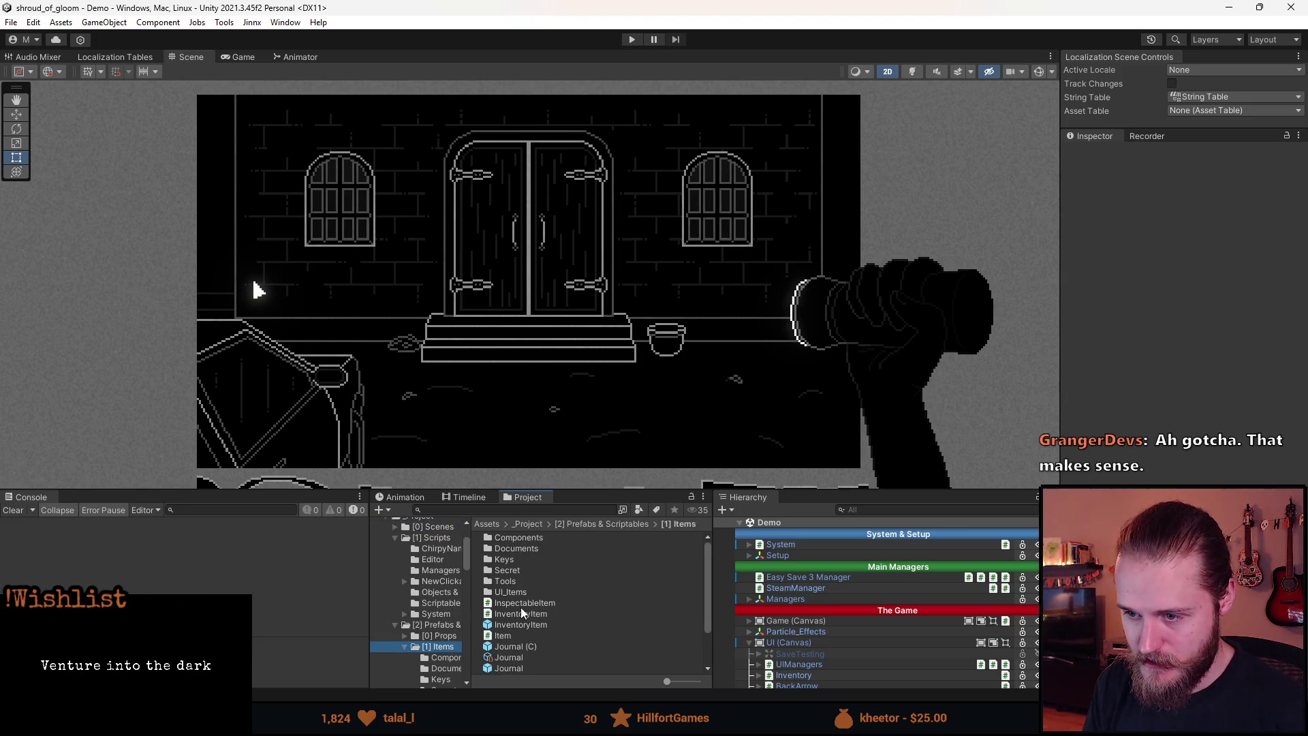
scroll(542, 585, "down", 3)
scroll(545, 580, "up", 3)
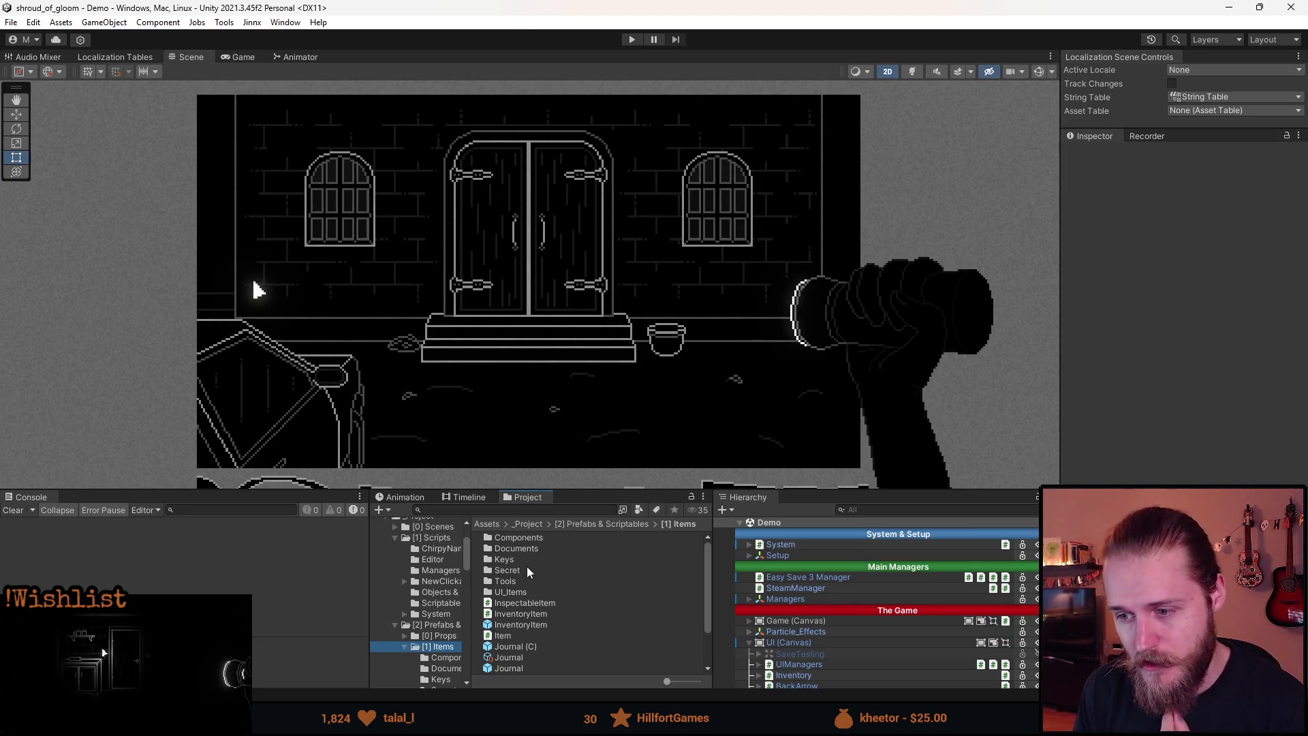
scroll(522, 576, "down", 2)
scroll(548, 632, "up", 2)
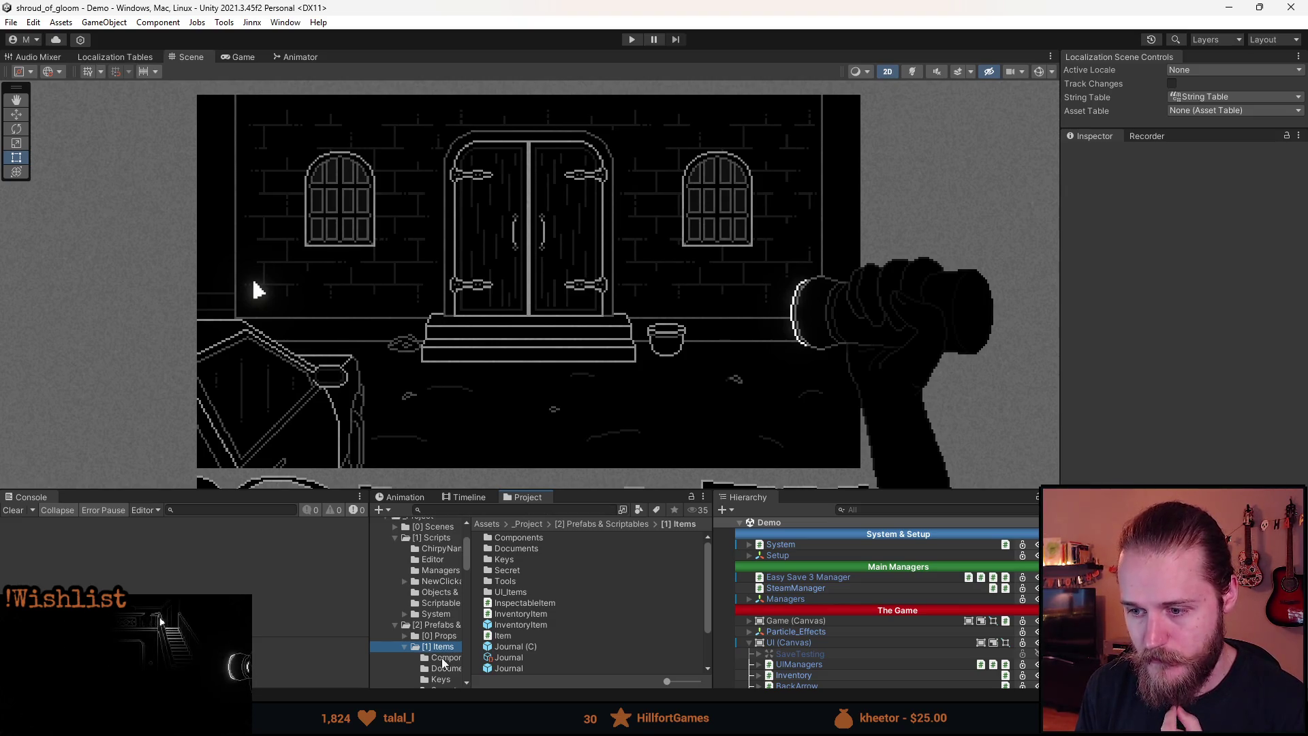
scroll(544, 621, "down", 2)
scroll(541, 636, "up", 2)
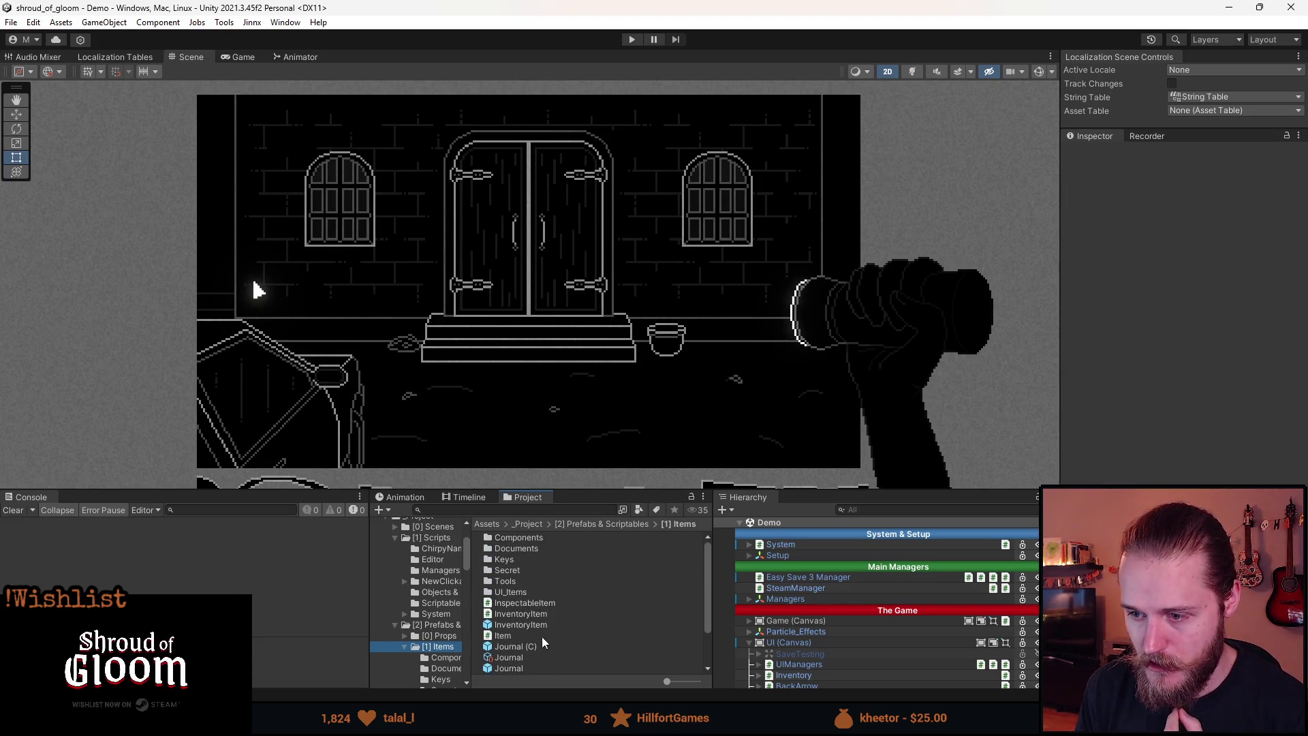
right_click(614, 559)
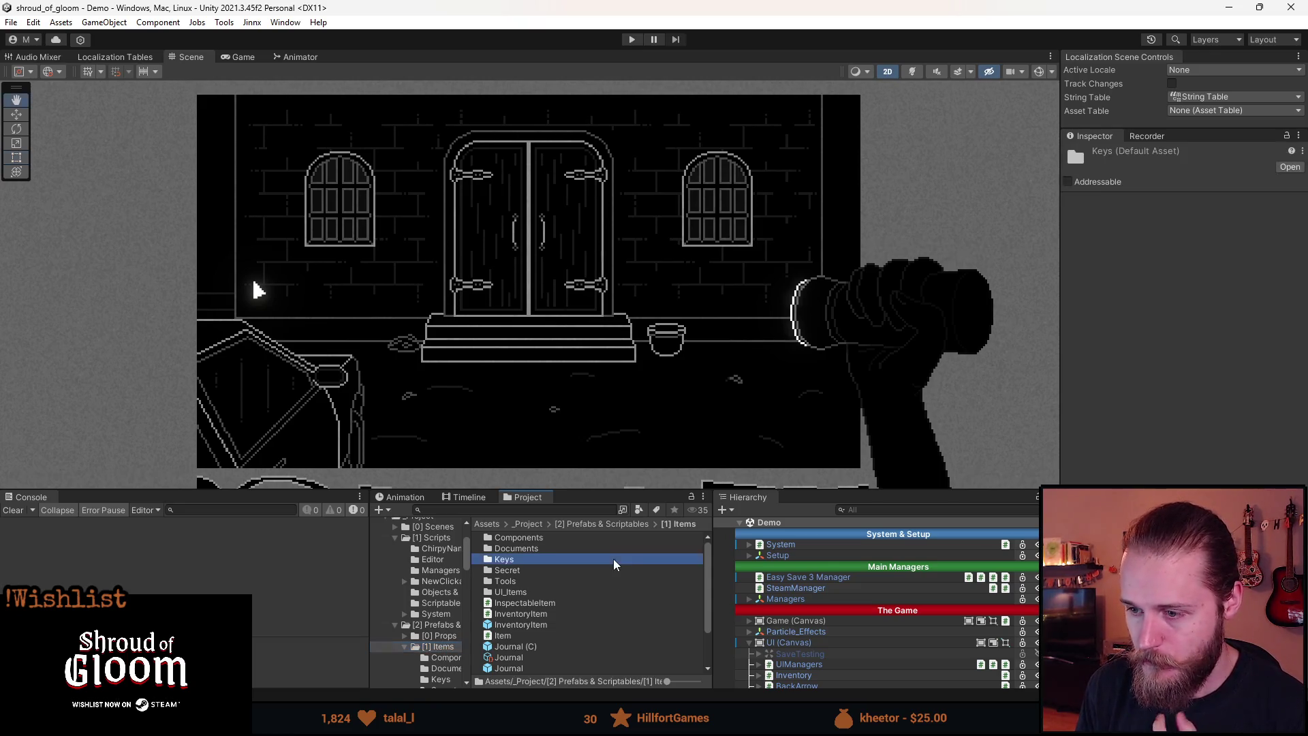
- Create a new Item asset in the Keys folder via Create > Scriptables > Item
mouse_move(750, 164)
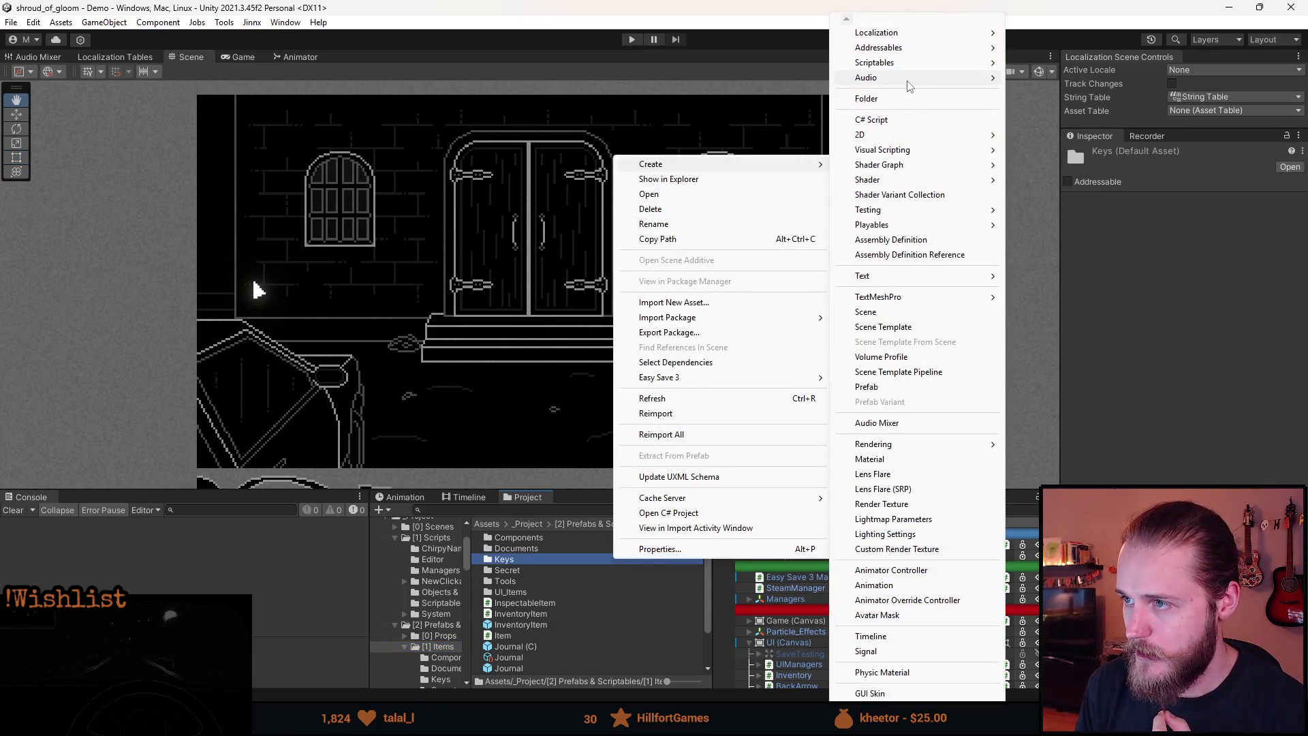
mouse_move(903, 53)
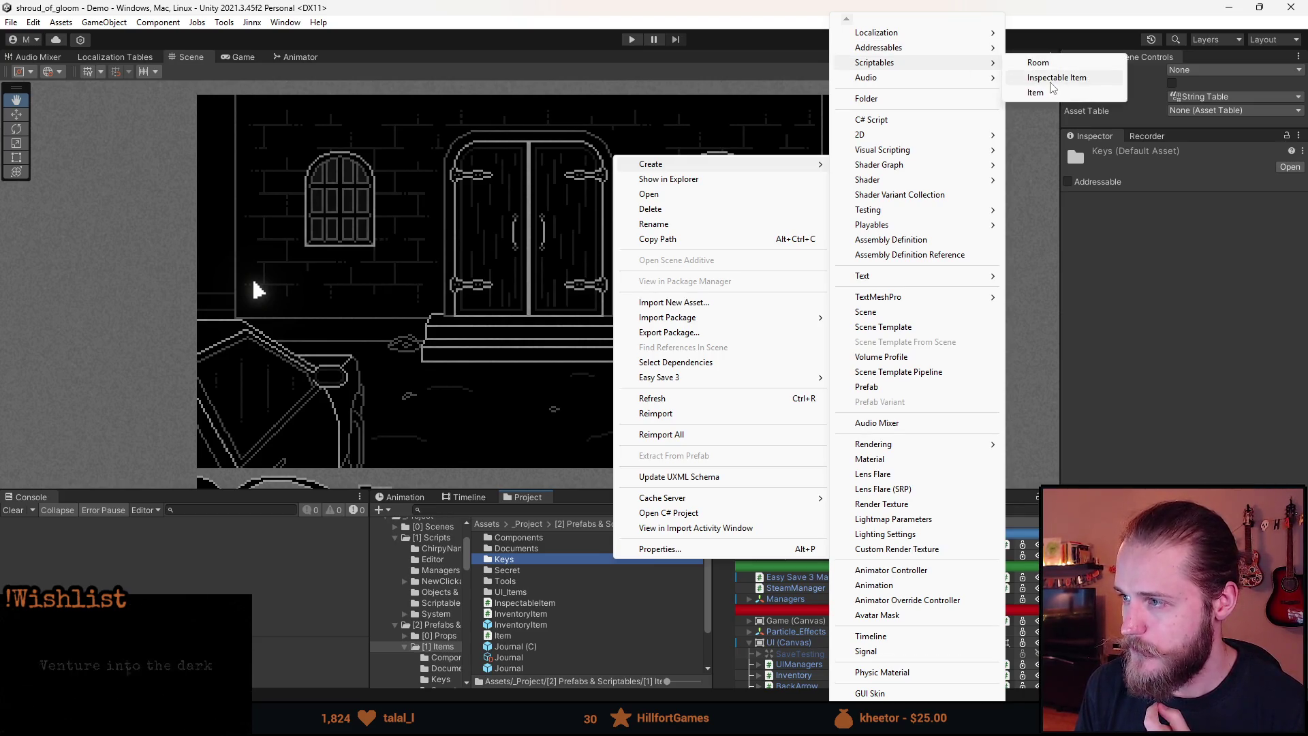
left_click(1044, 96)
type("Rosary")
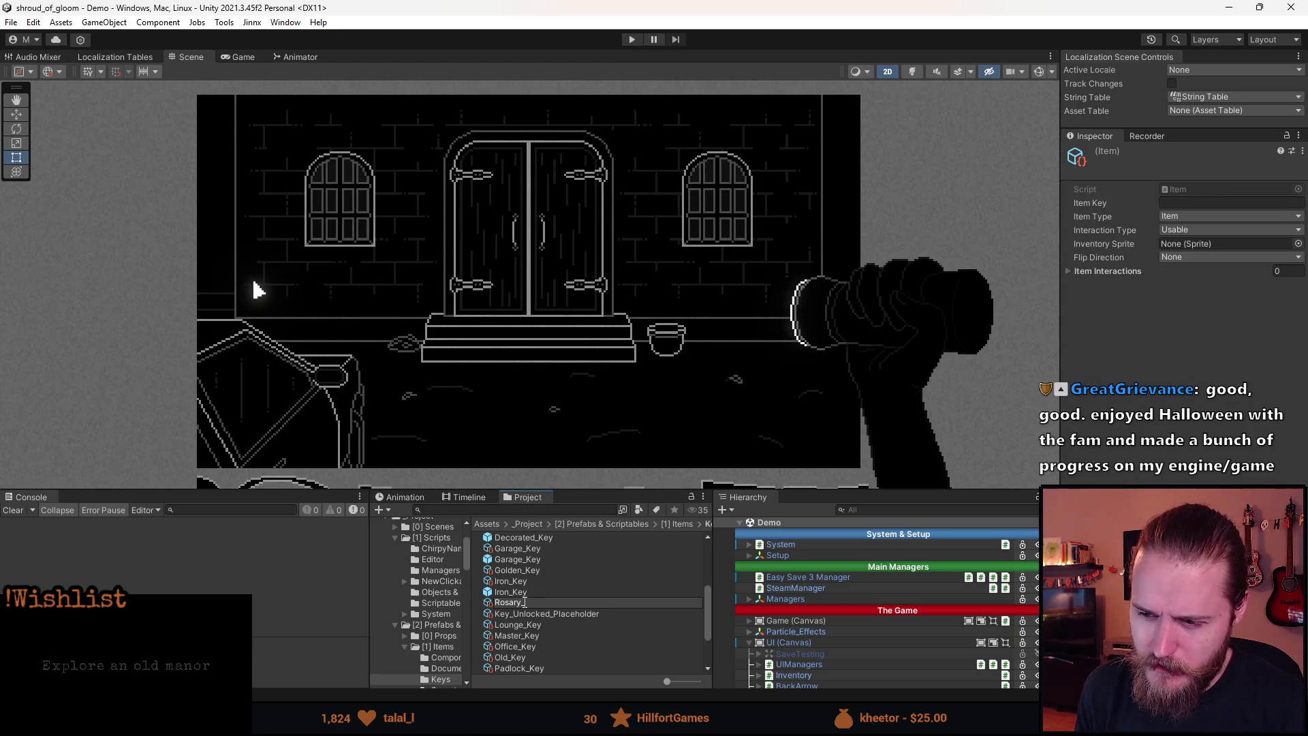
- Name the asset Rosary_Bead, with item key ITEM_ROSARY_BEAD, type Secret and interaction Usable
type("_Bead")
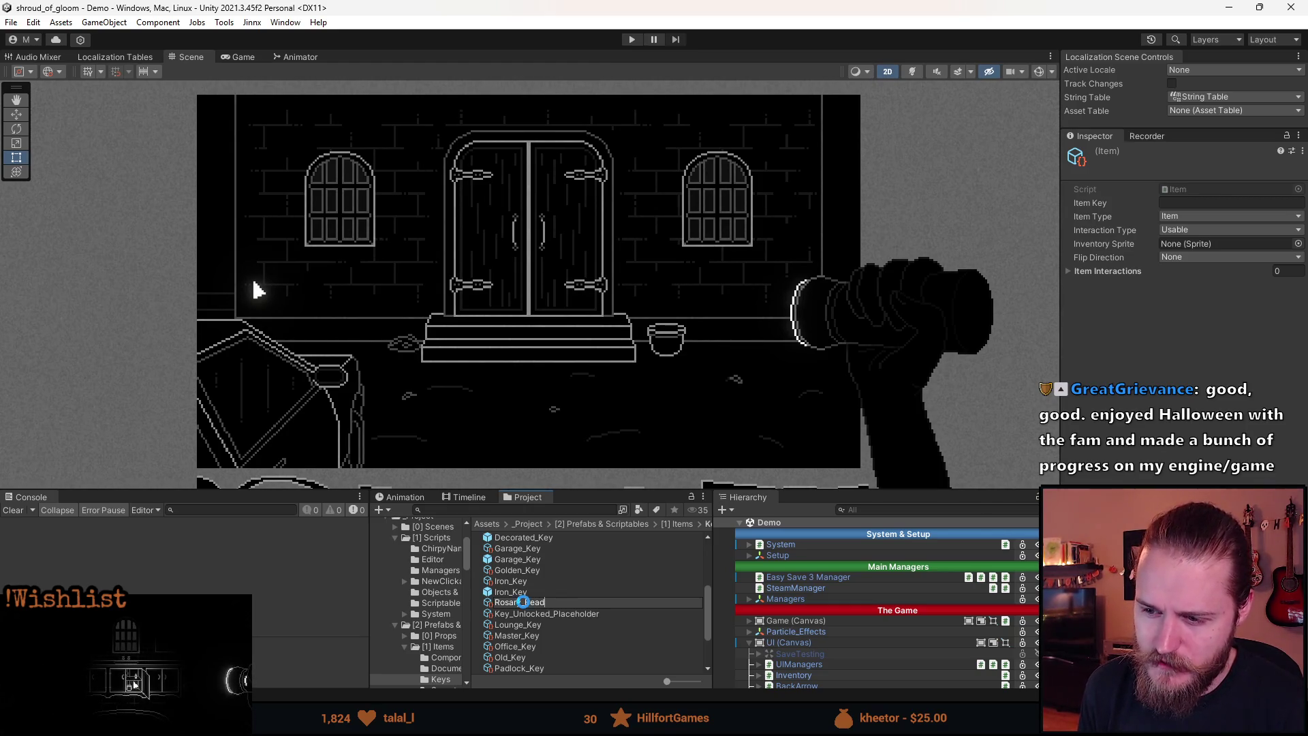
key("Return")
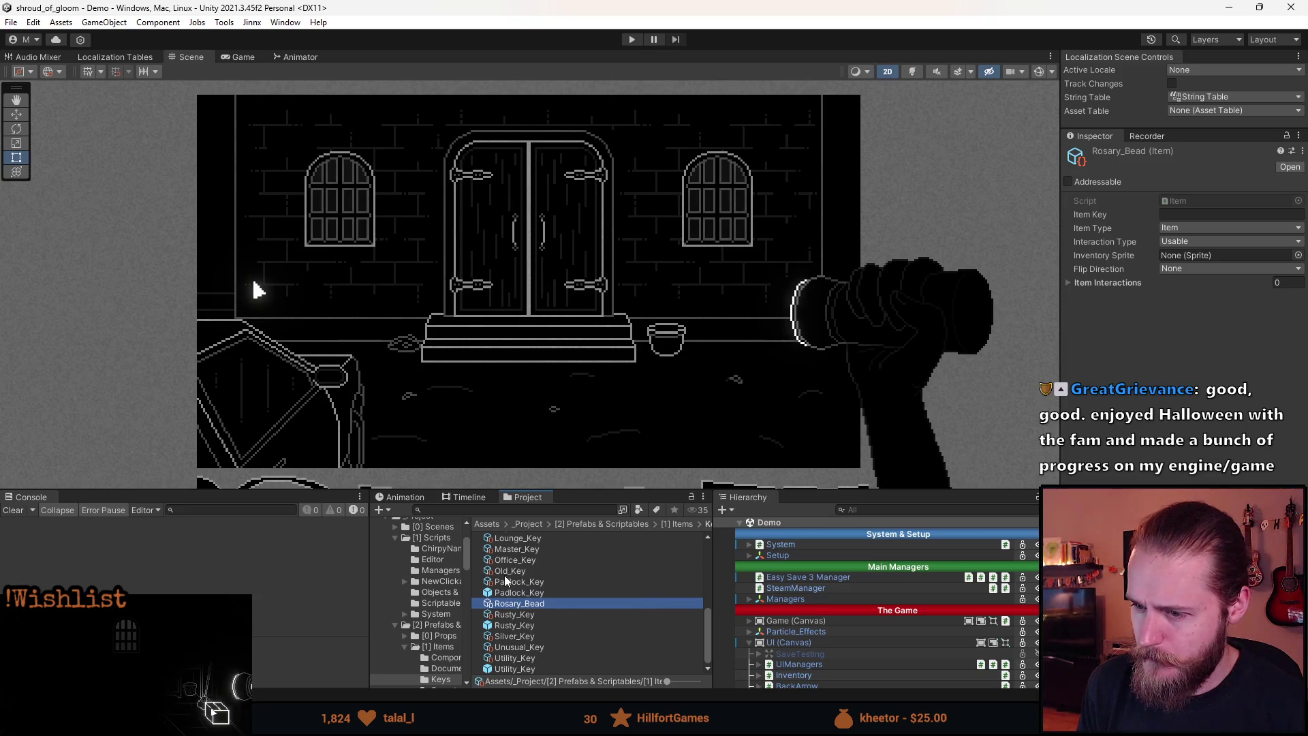
left_click(1181, 214)
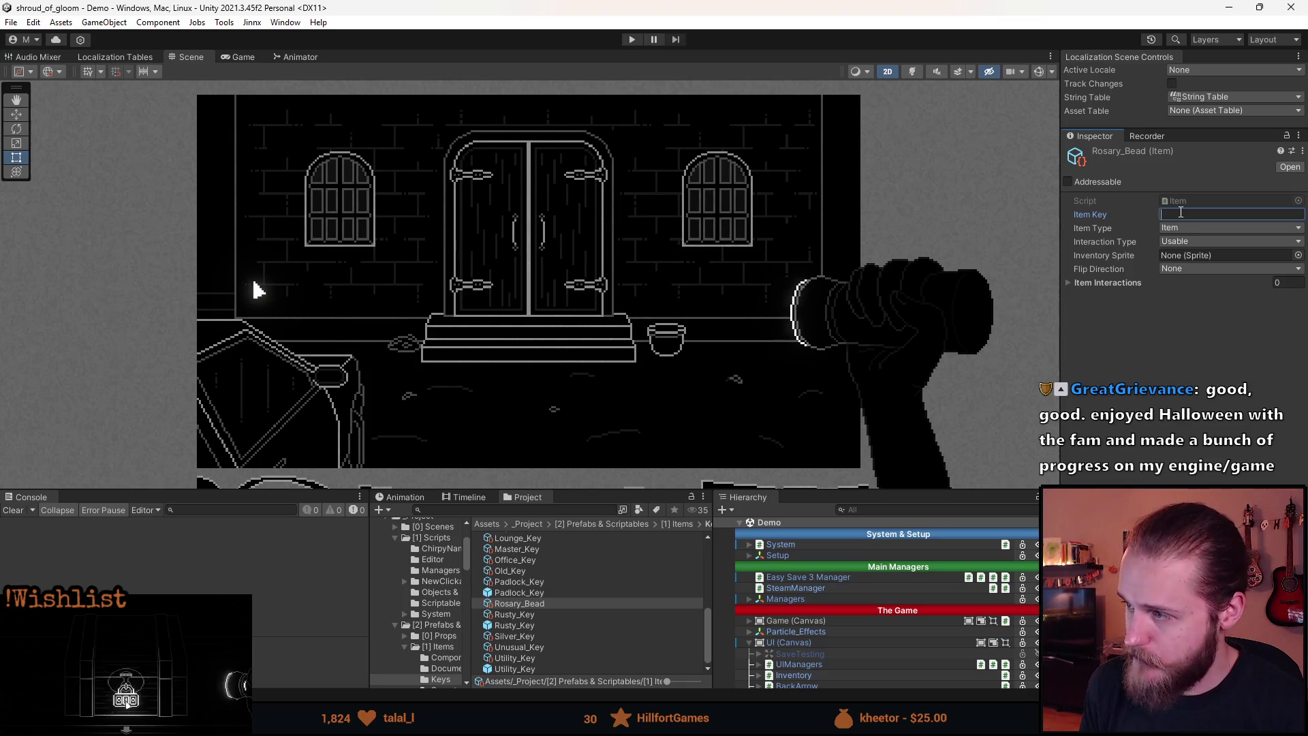
type("ITEM_ROSAY")
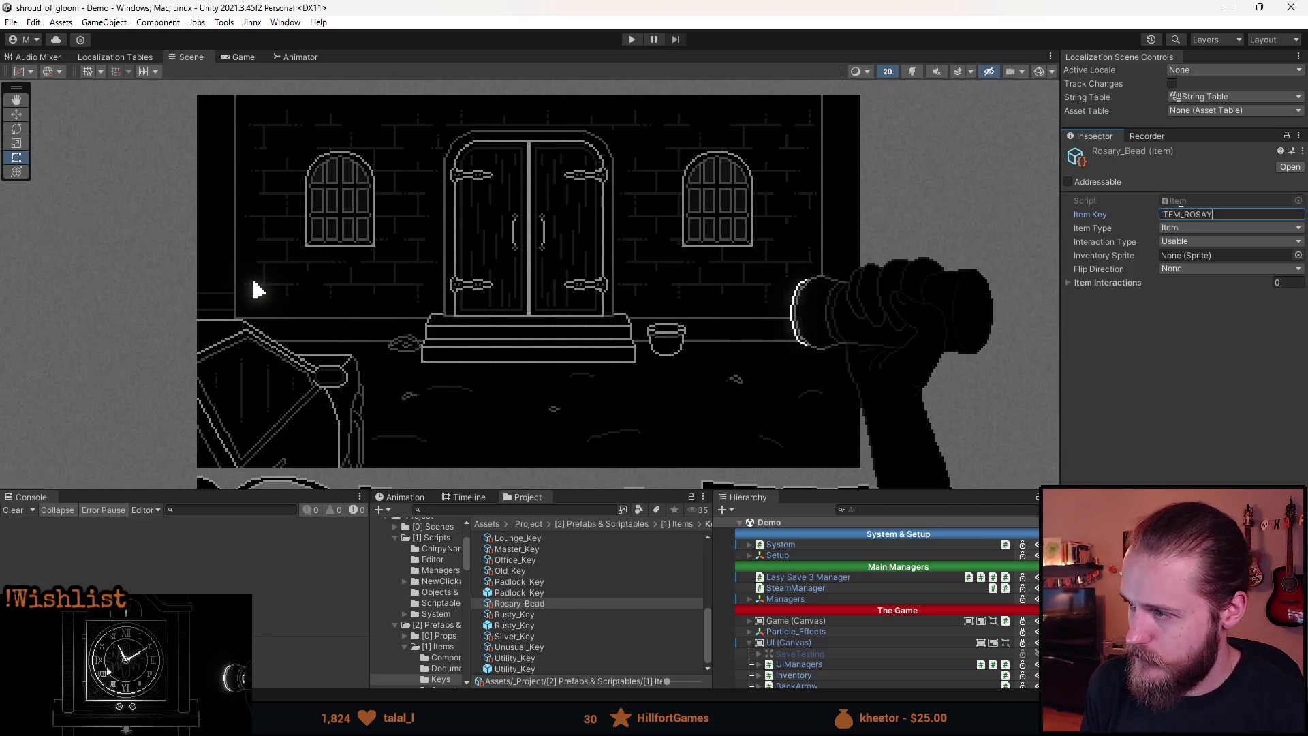
key("BackSpace")
type("RY_BEAD")
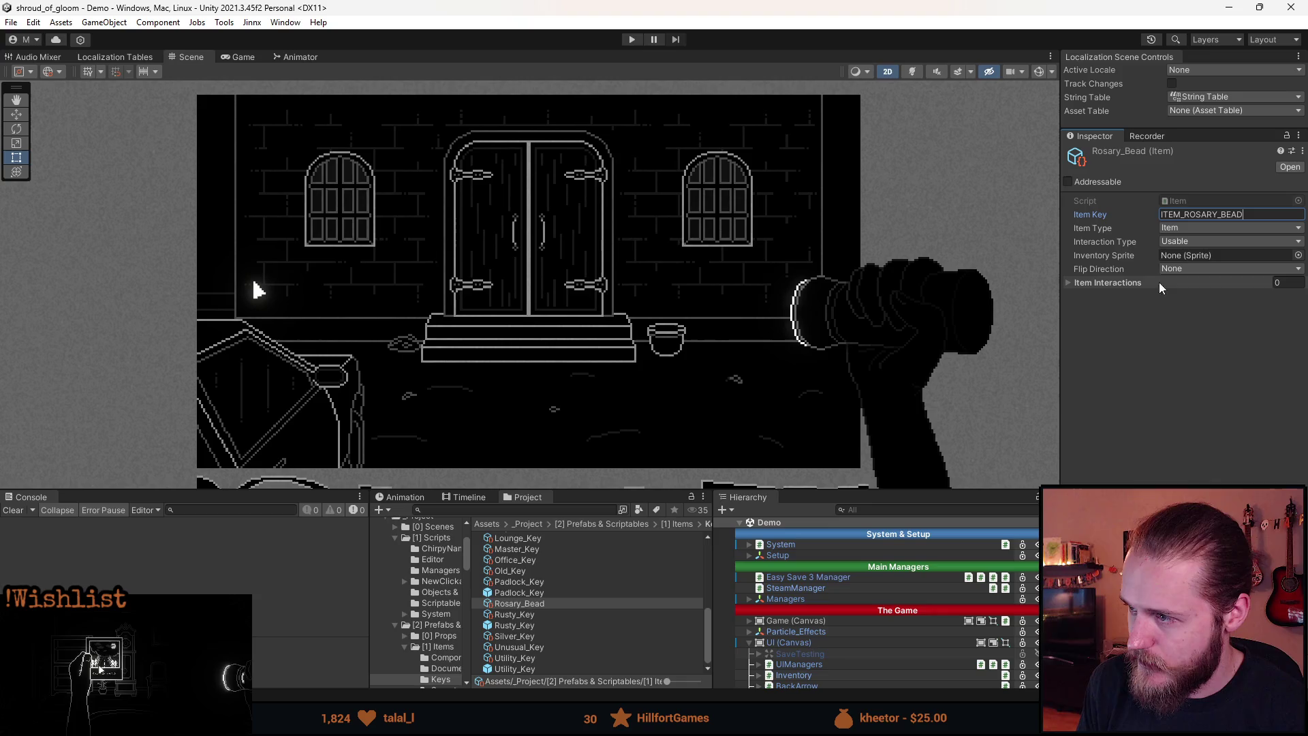
left_click(1180, 230)
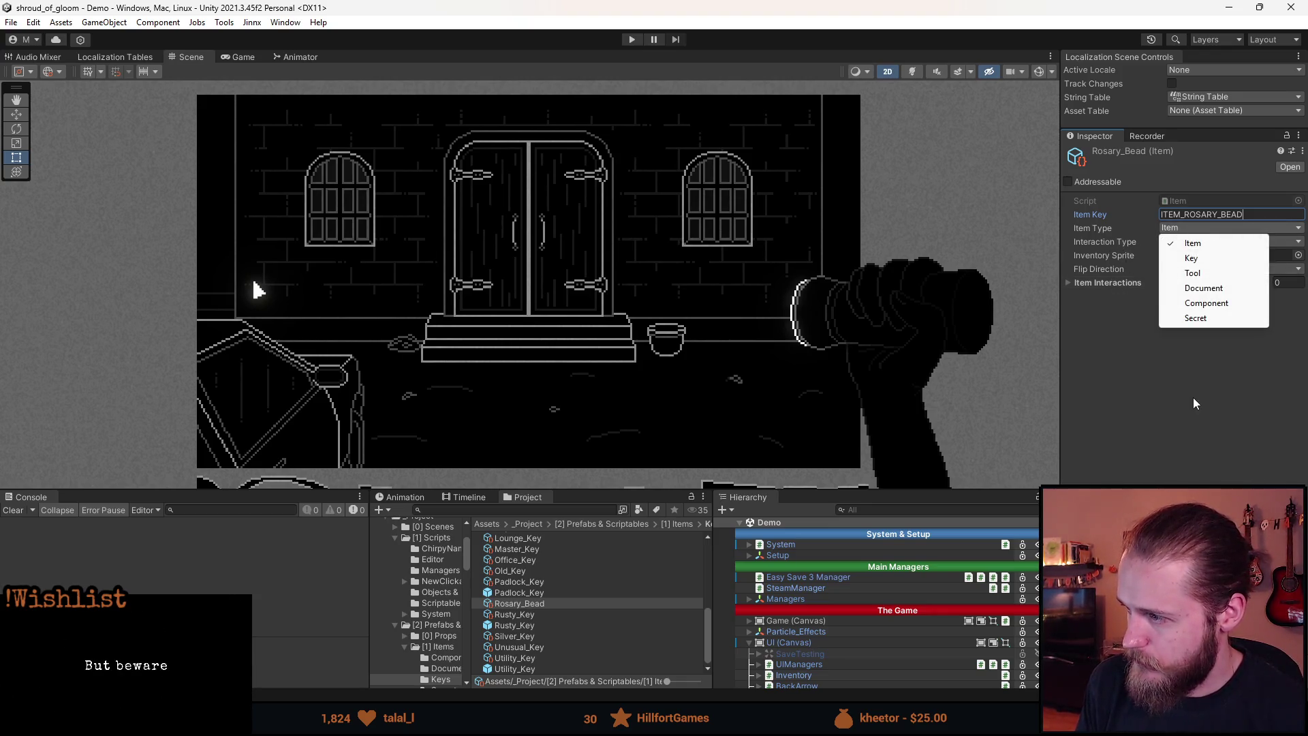
left_click(1211, 319)
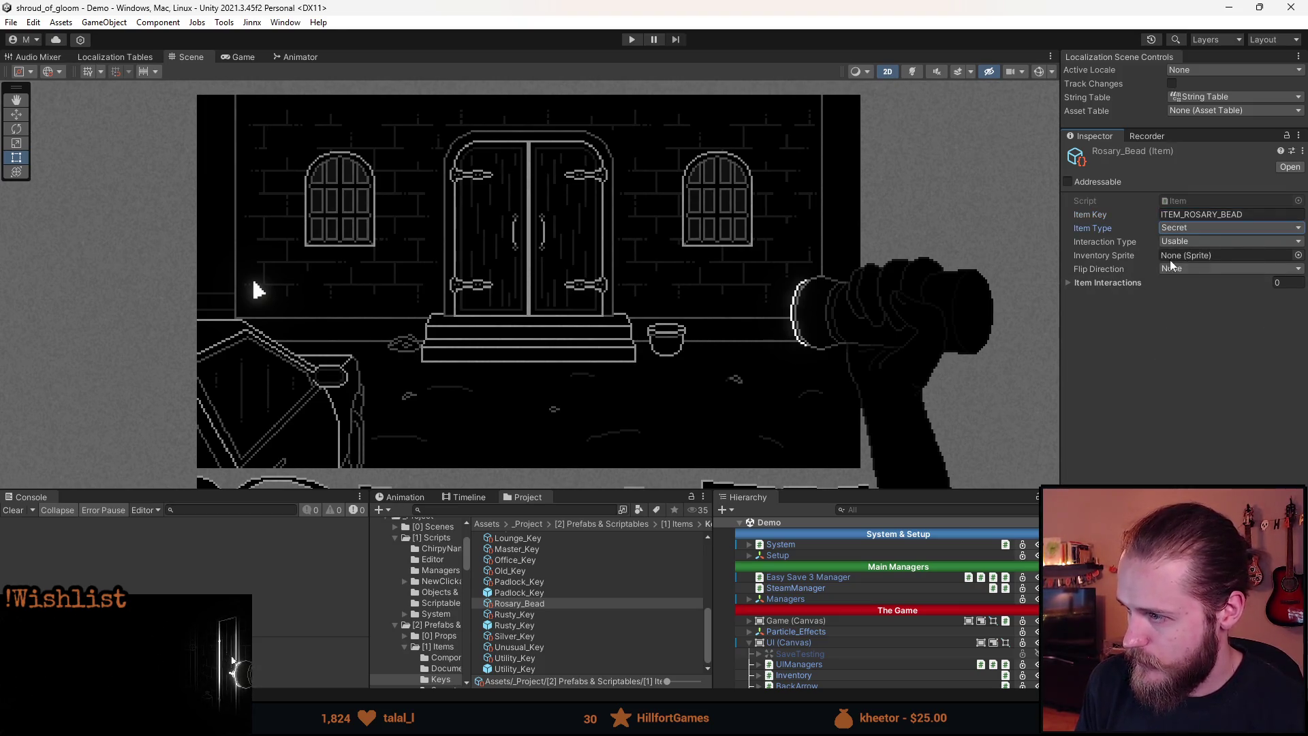
left_click(1194, 243)
left_click(1199, 254)
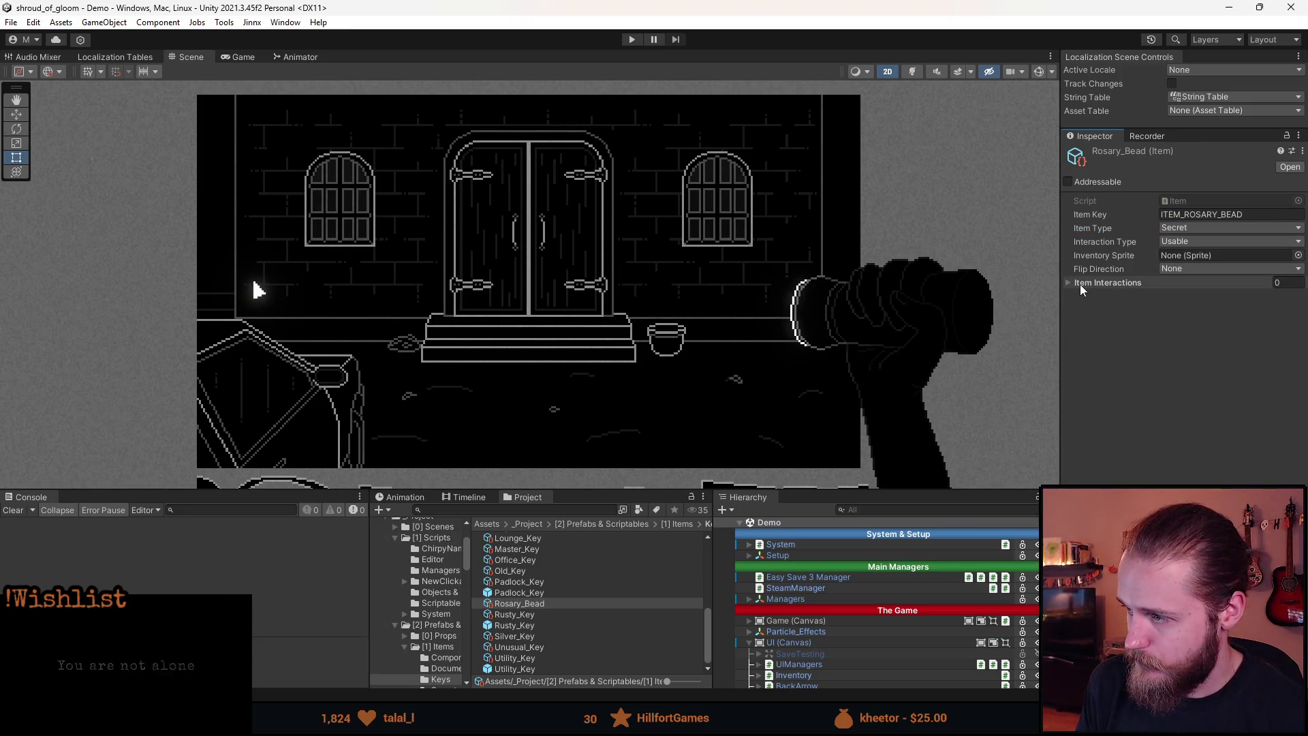
- Search the project for 'items' and select the Items sprite sheet texture
left_click(532, 510)
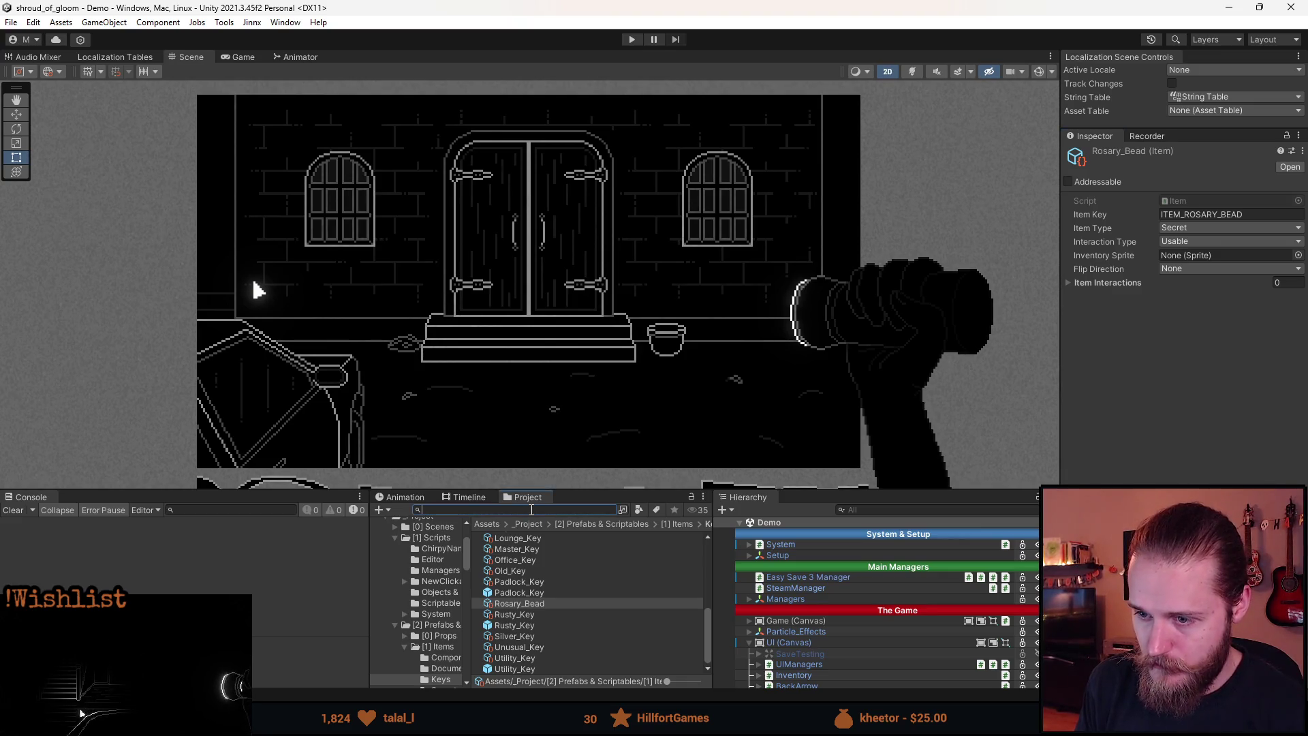
type("items")
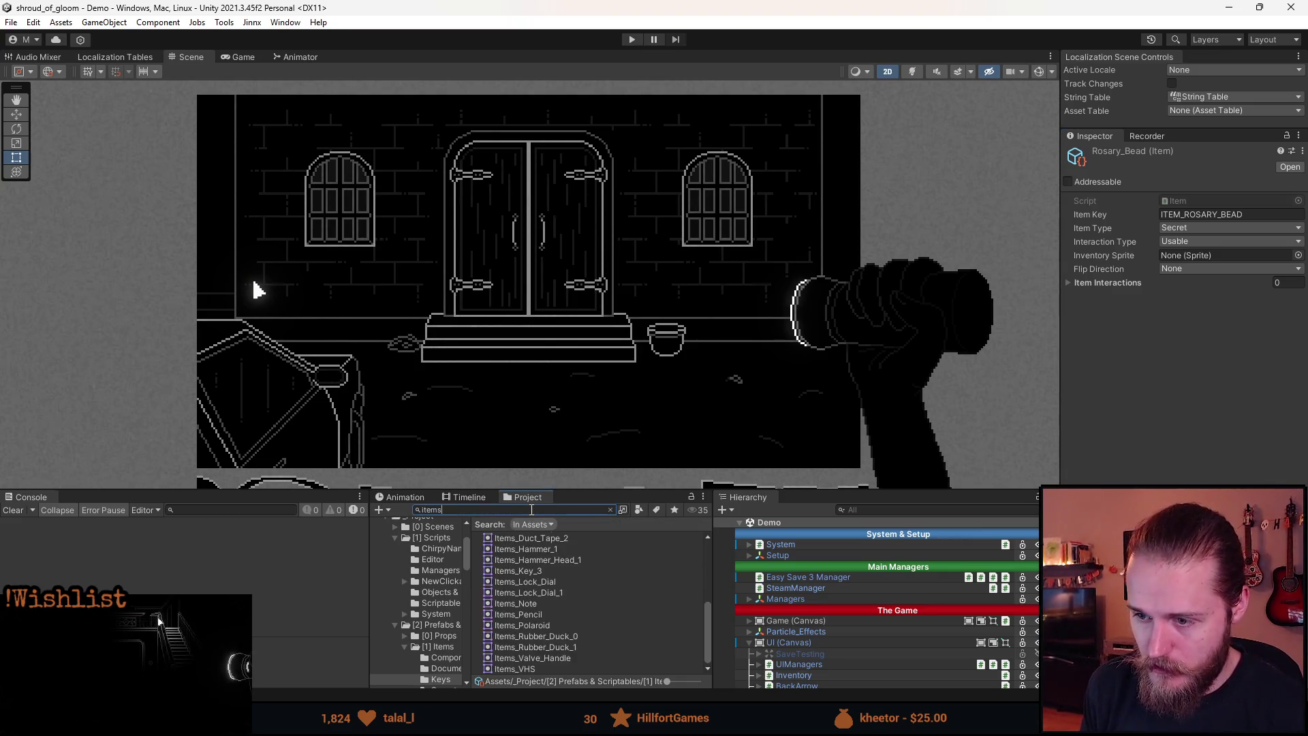
scroll(558, 595, "up", 8)
left_click(547, 593)
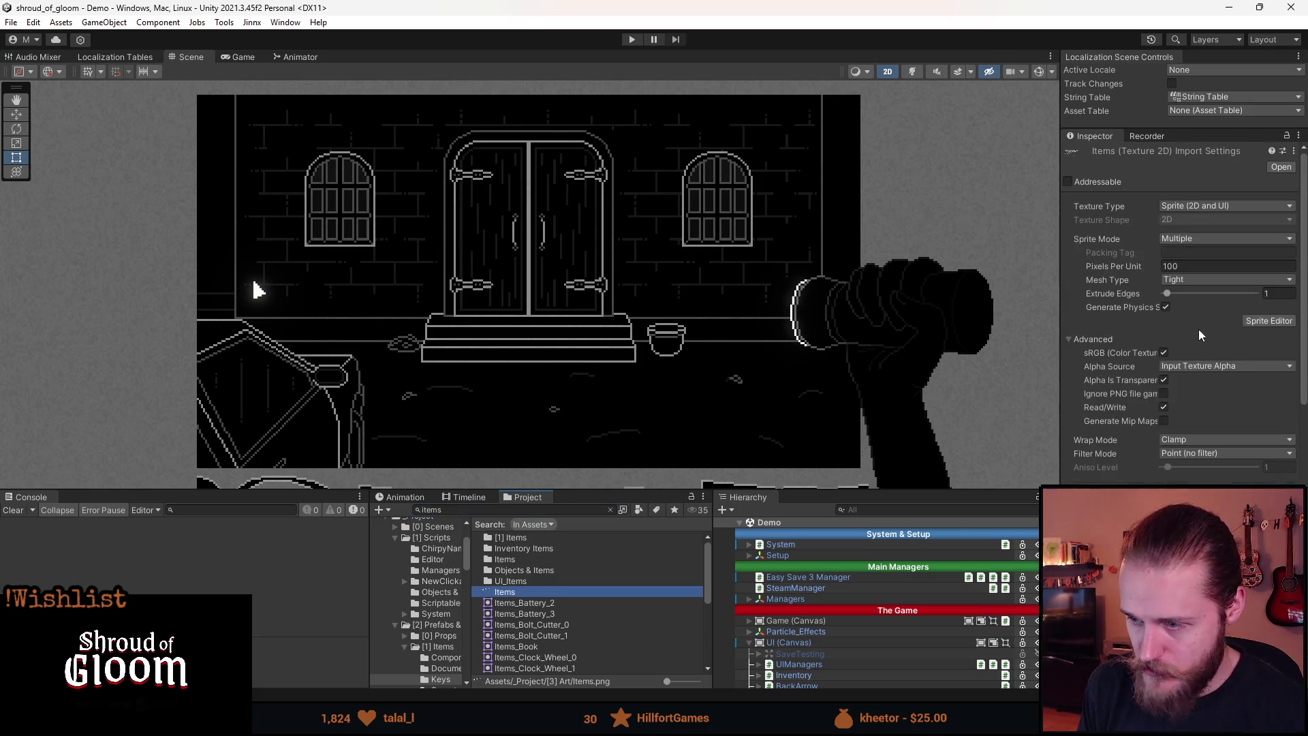
- Open the Items sheet in the Sprite Editor and outline a sprite around the bead cluster
left_click(1269, 320)
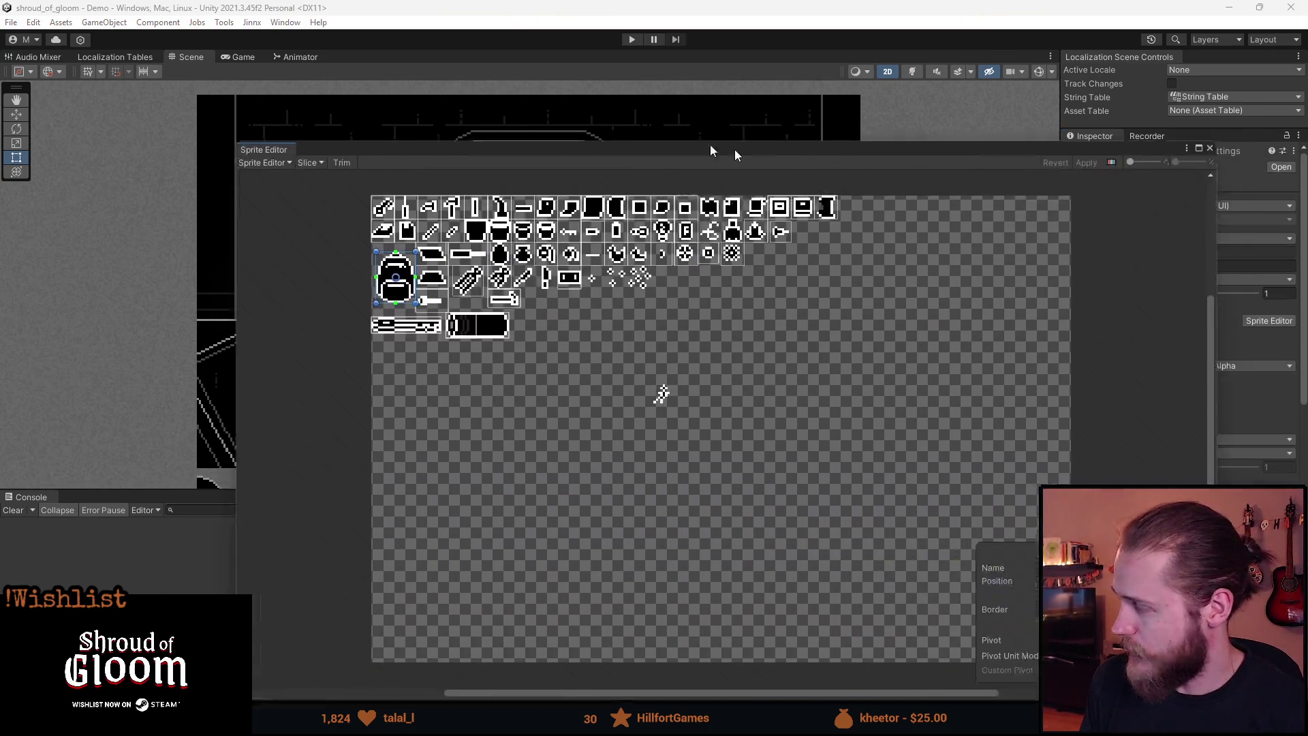
left_click_drag(759, 158, 636, 89)
scroll(567, 345, "up", 6)
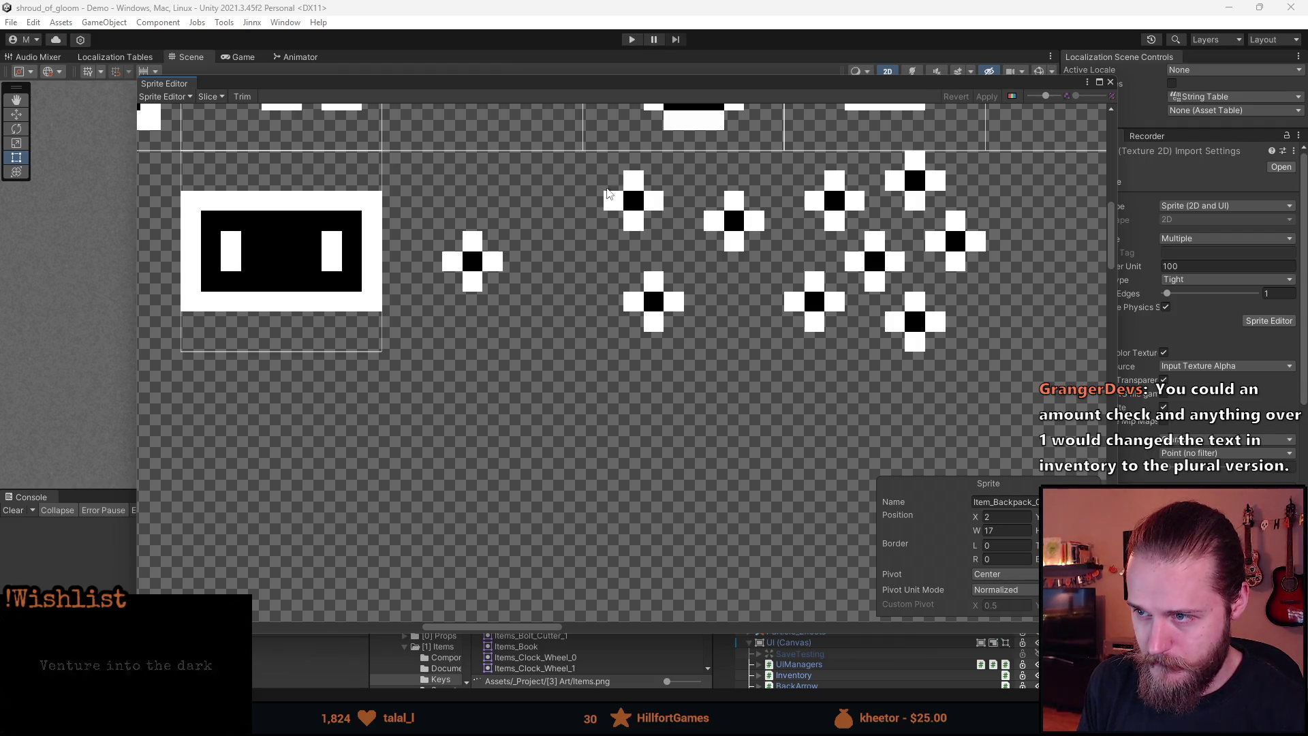
left_click_drag(581, 154, 782, 345)
left_click(1029, 501)
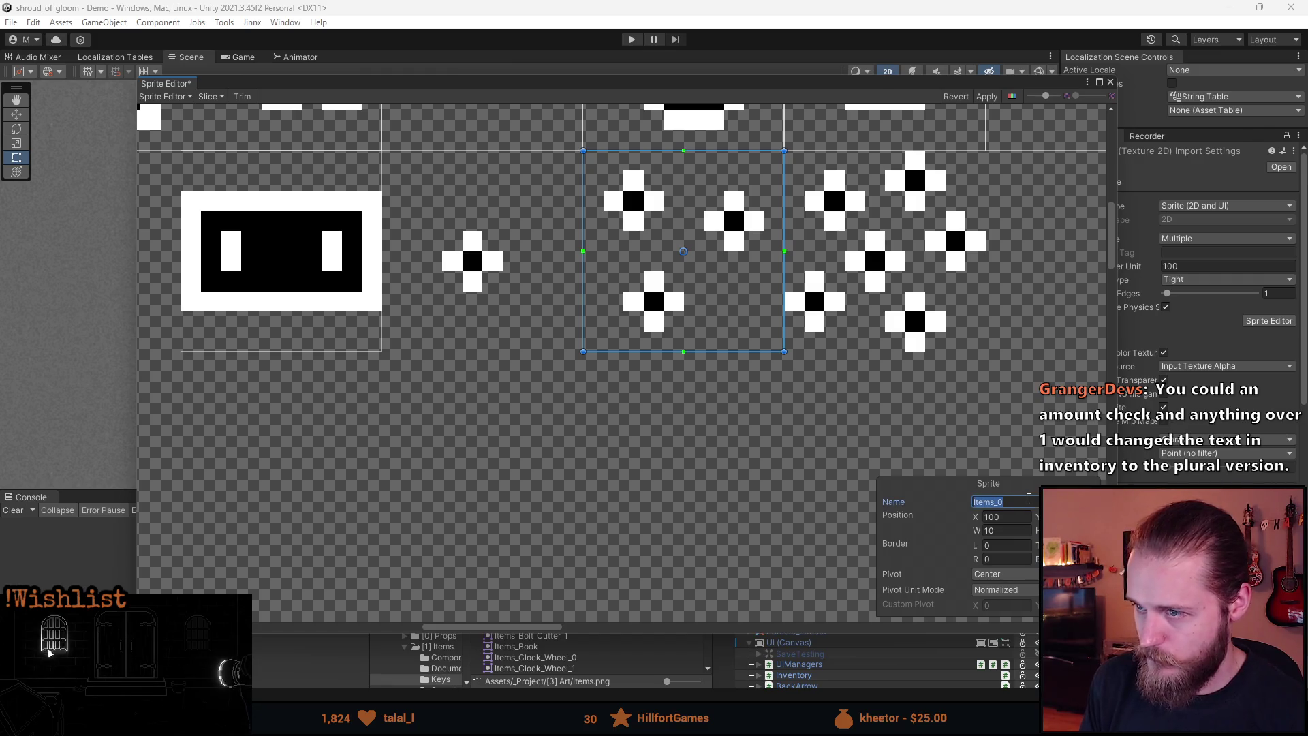
left_click(1029, 501)
type("Rosary_Bea")
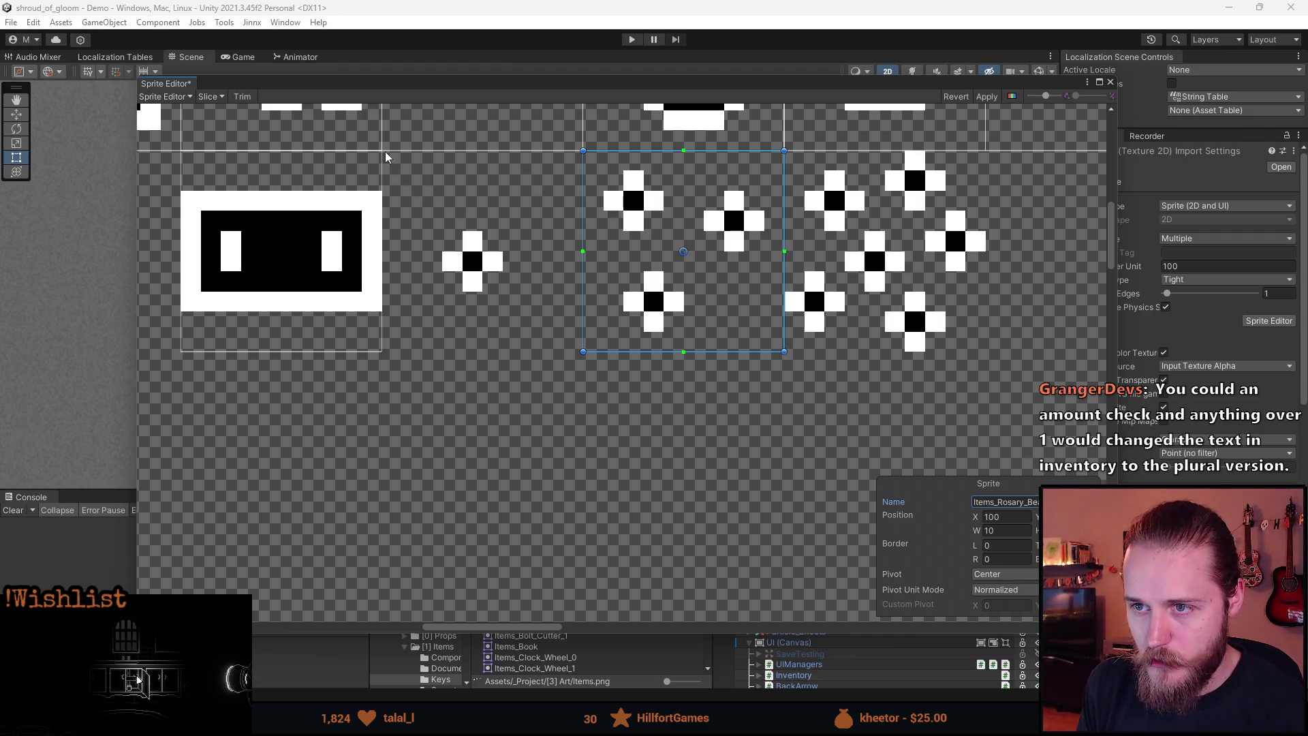
- Outline a single-bead sprite, rename it with 'Rosary', and apply the sprite changes
left_click_drag(385, 157, 556, 359)
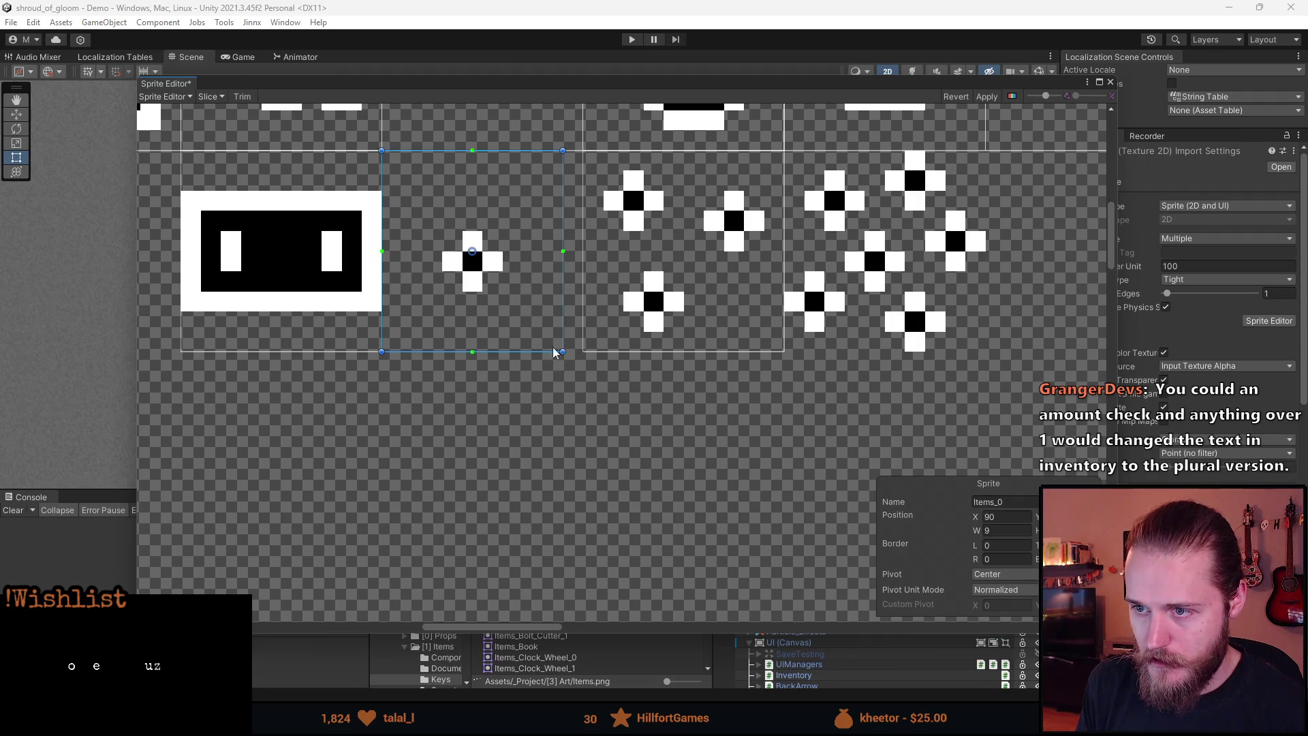
left_click_drag(503, 150, 504, 170)
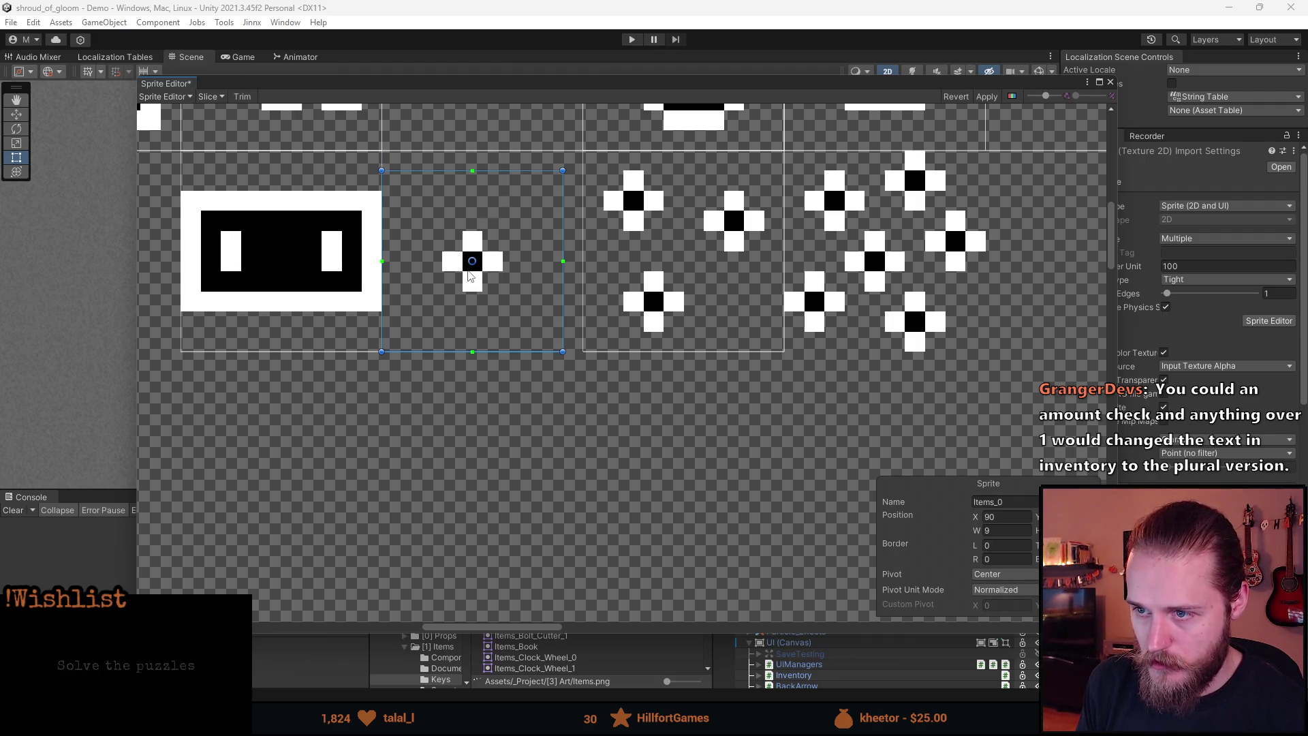
left_click(1027, 501)
key("BackSpace")
type("Roisa")
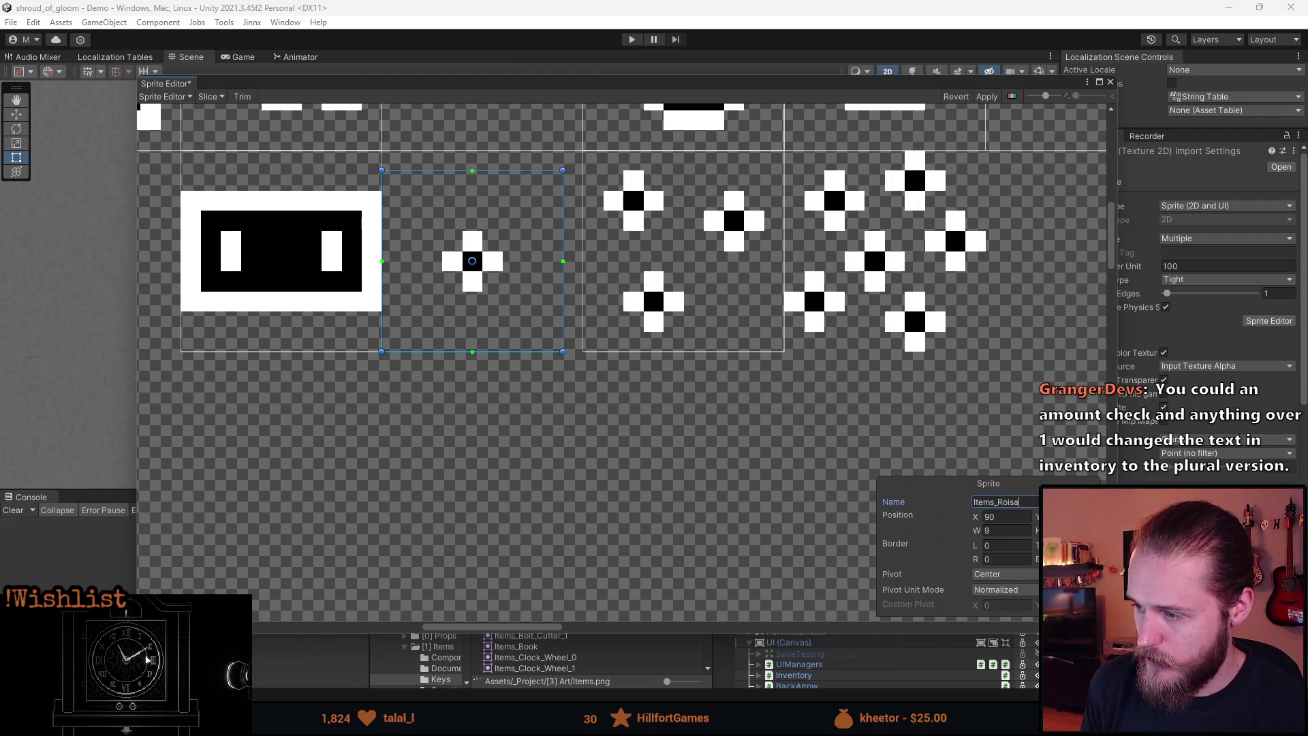
key("BackSpace")
key("BackSpace")
key("BackSpace")
type("sary_Bea")
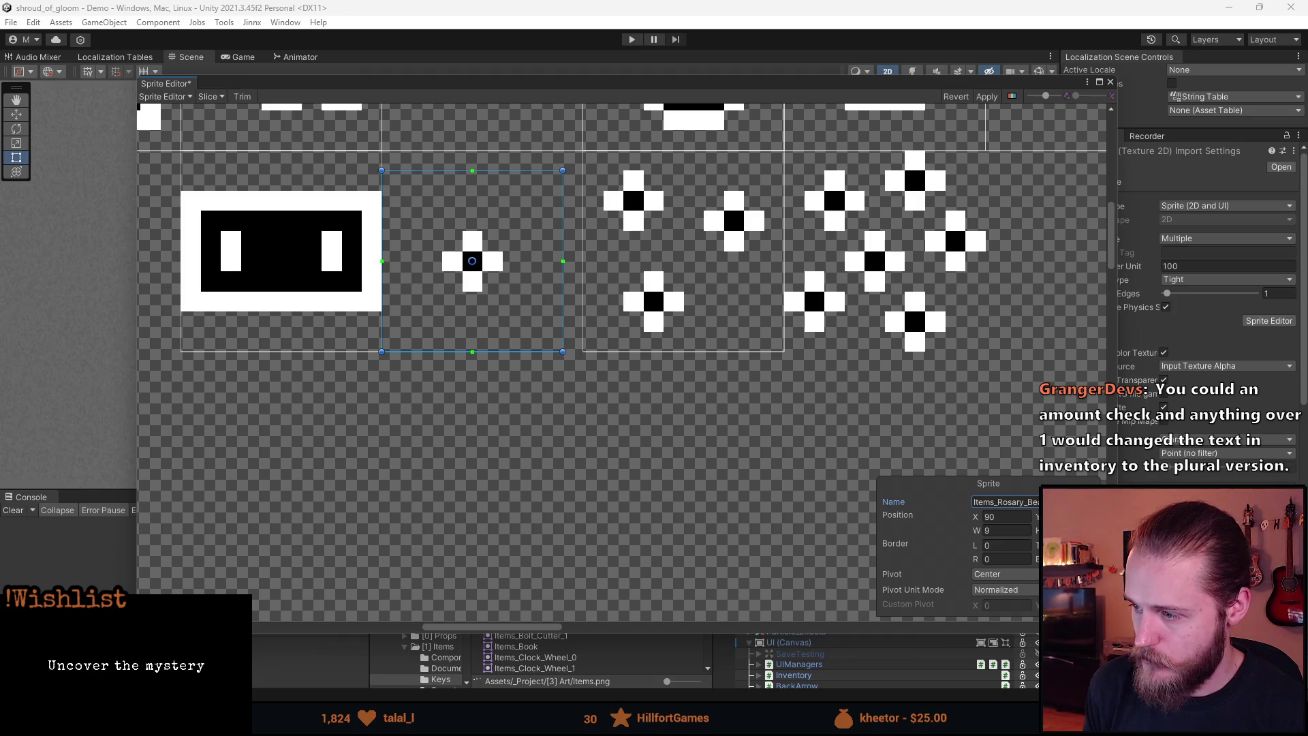
left_click(987, 96)
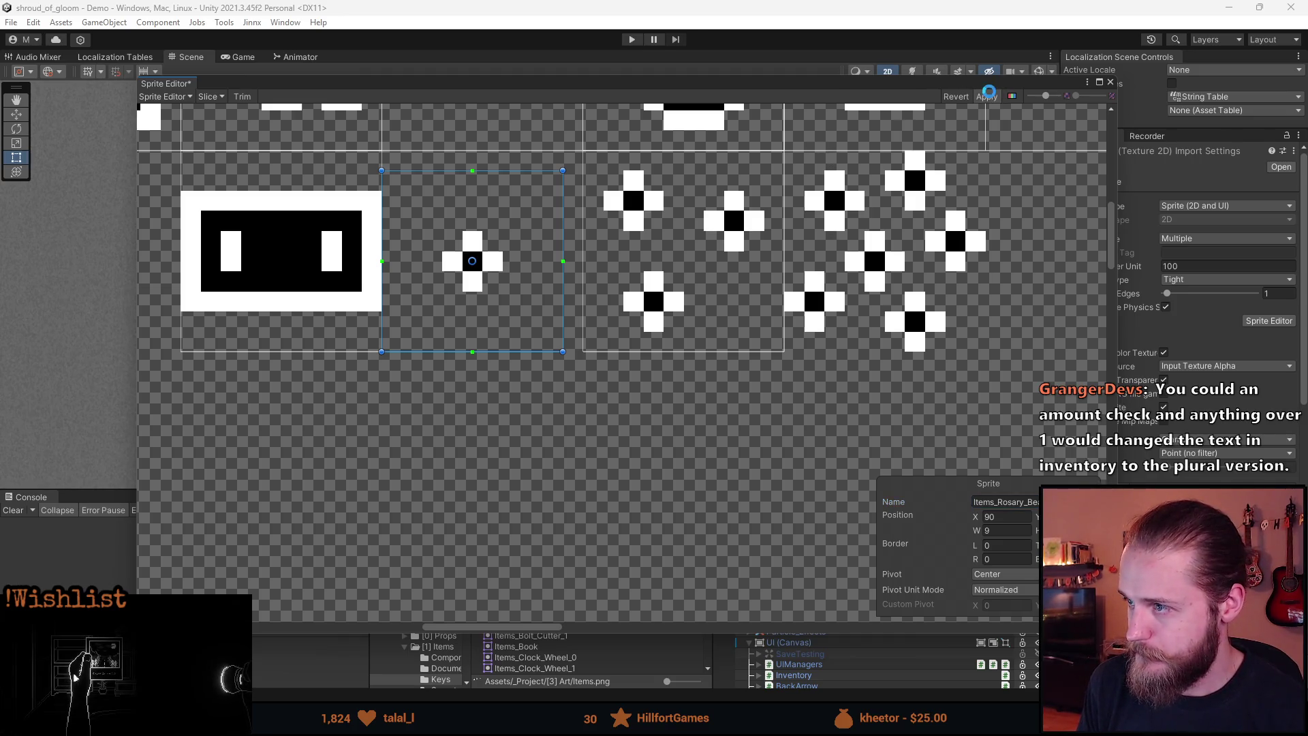
left_click(1107, 82)
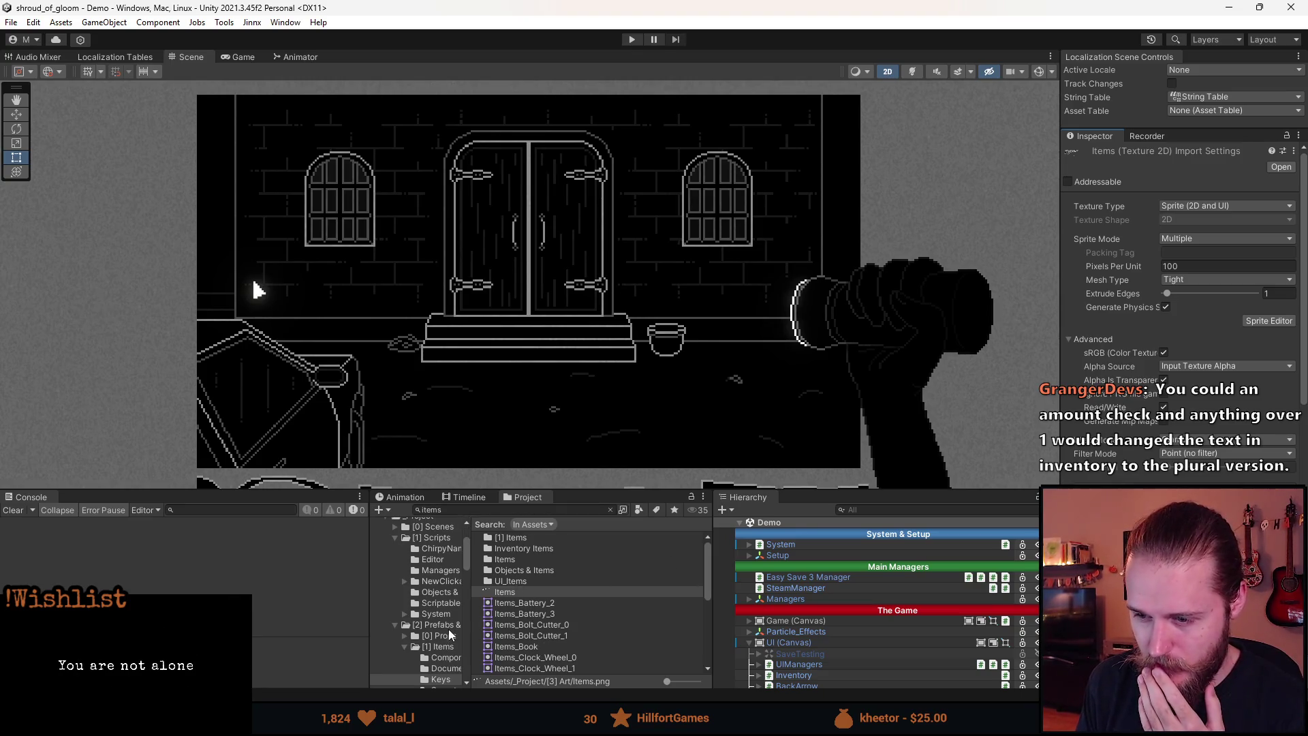
- Browse the [1] Items folder and its subfolders, then select the Rosary_Bead item
left_click(441, 648)
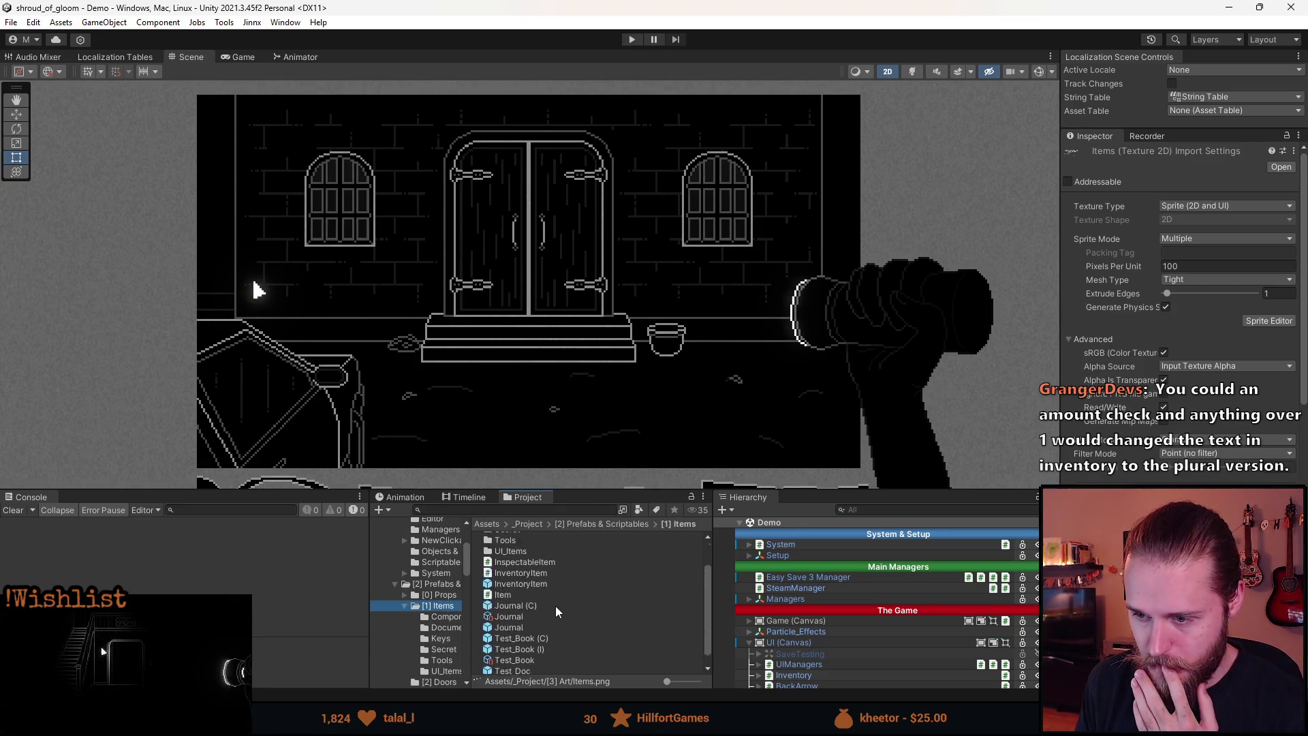
scroll(518, 638, "up", 2)
scroll(518, 637, "down", 3)
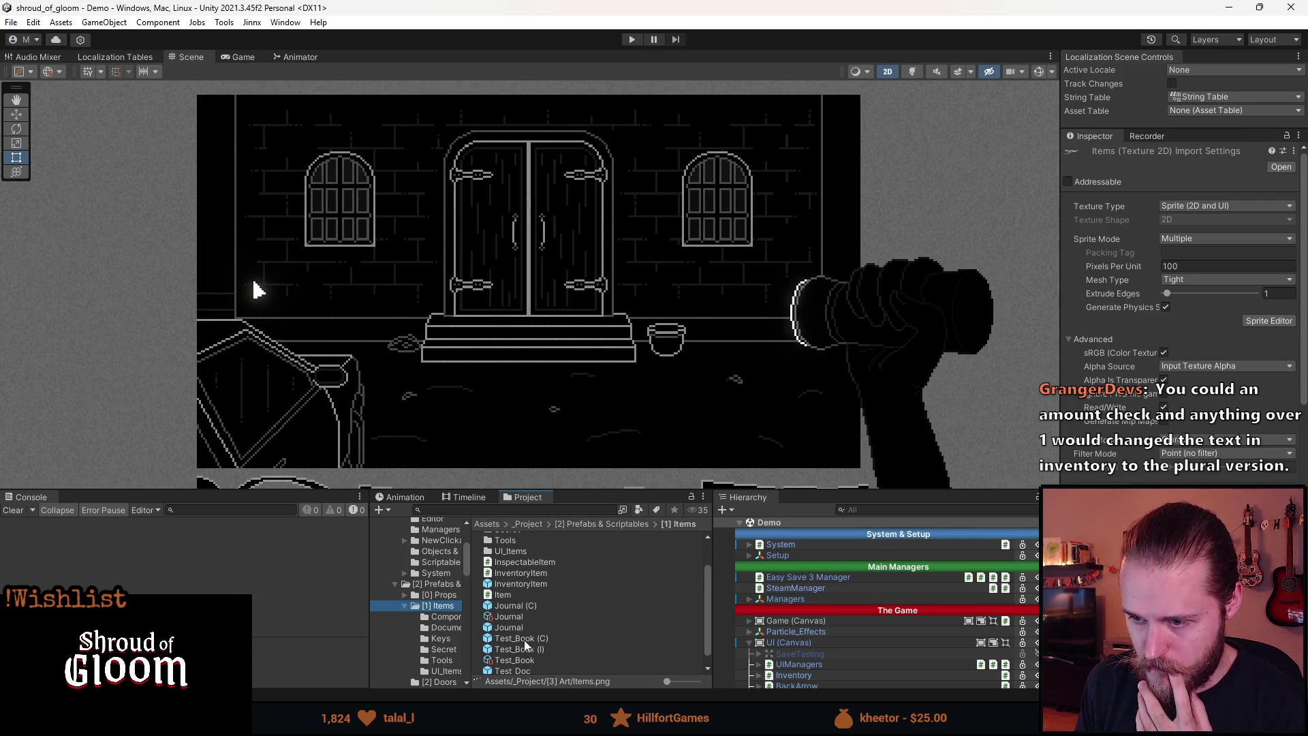
scroll(524, 641, "up", 3)
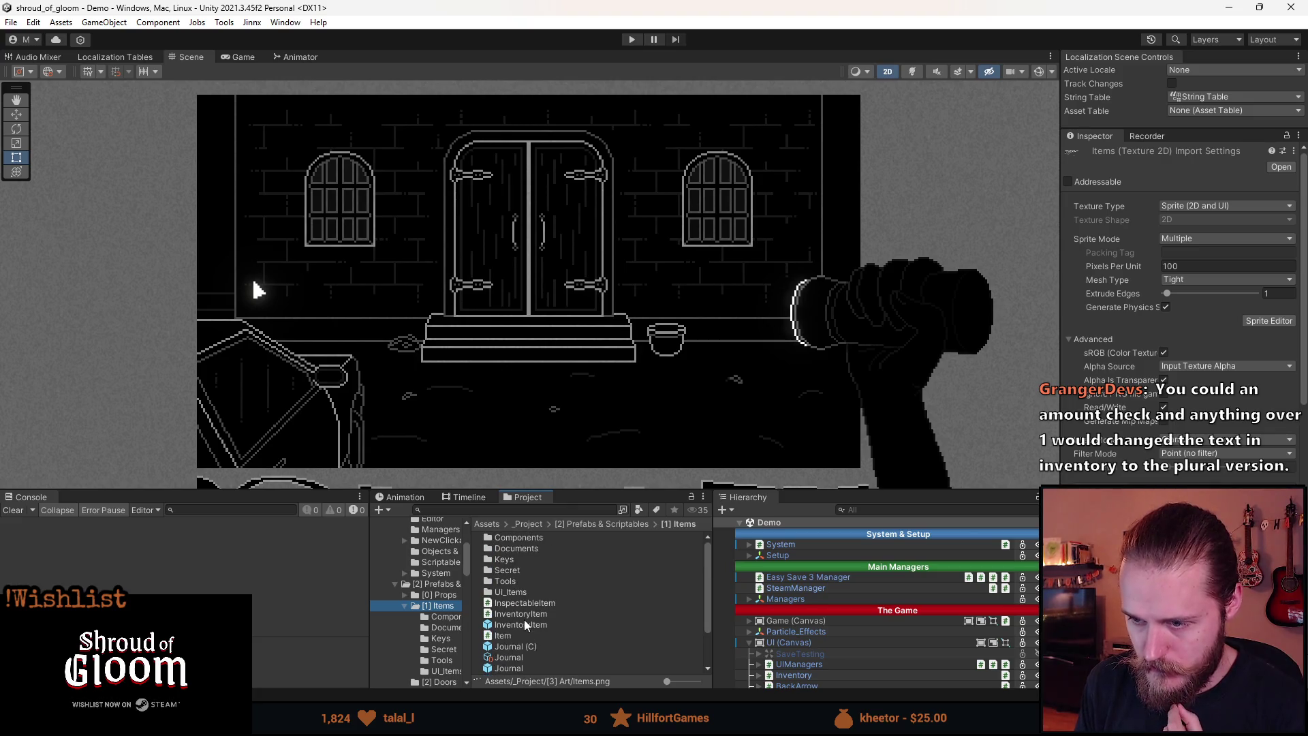
double_click(520, 541)
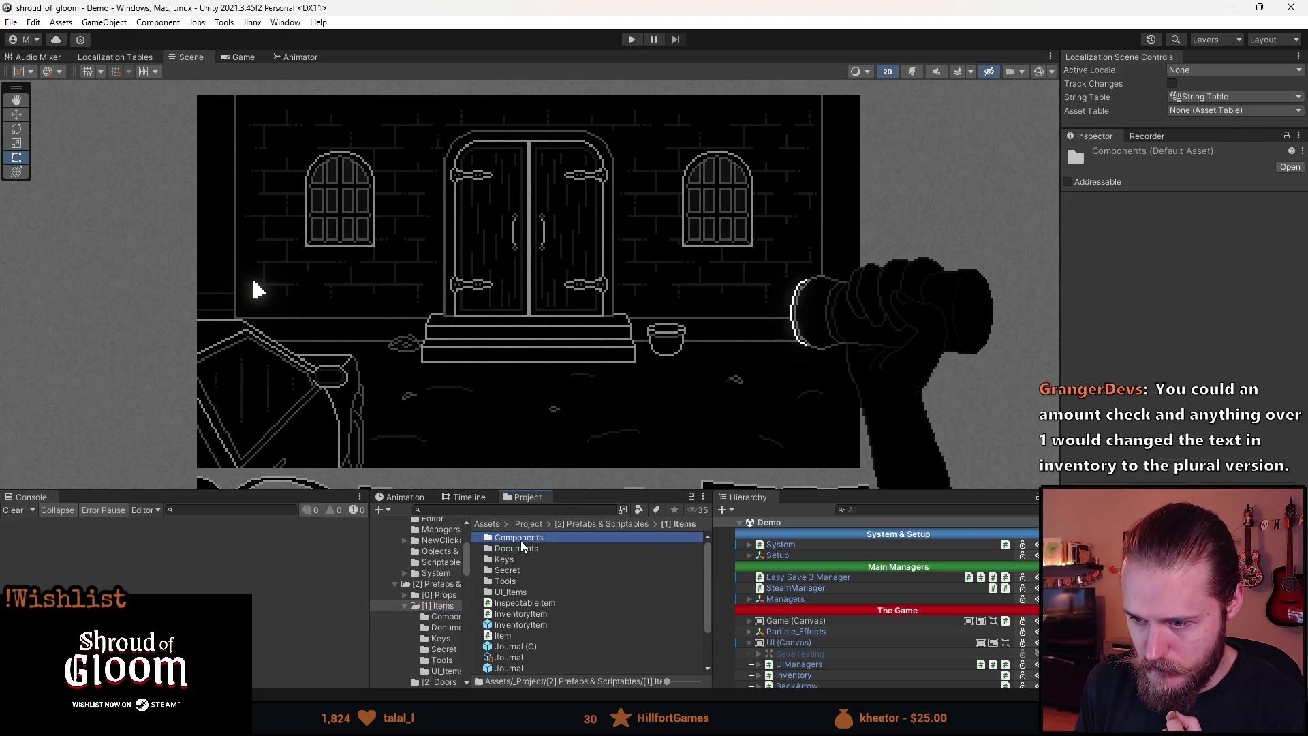
left_click(605, 525)
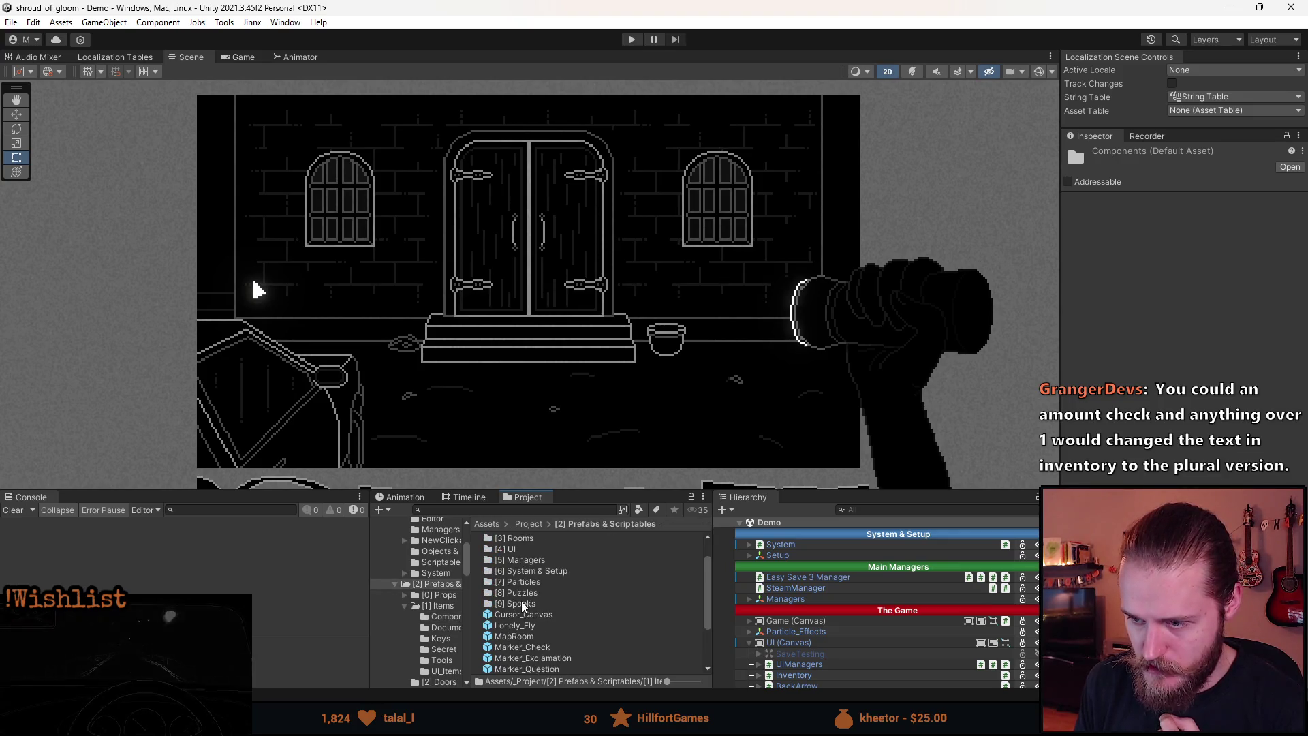
left_click(439, 605)
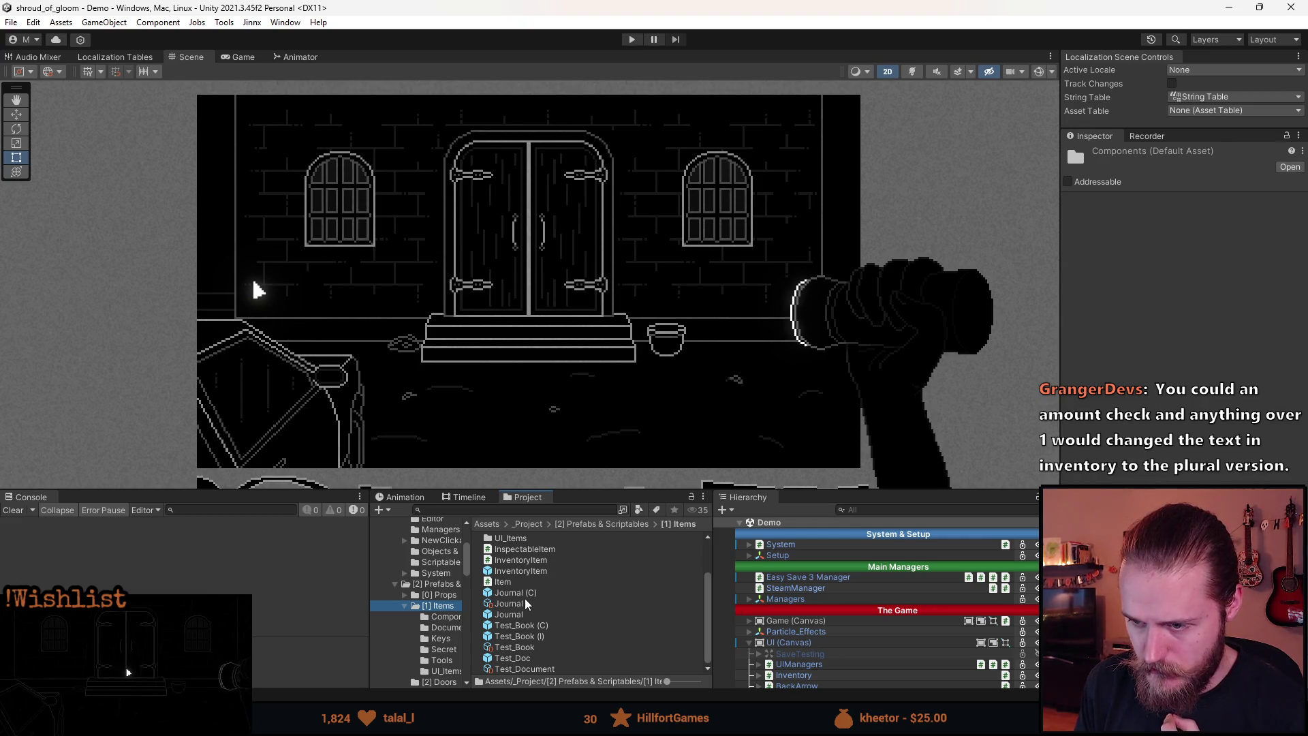
scroll(530, 609, "up", 2)
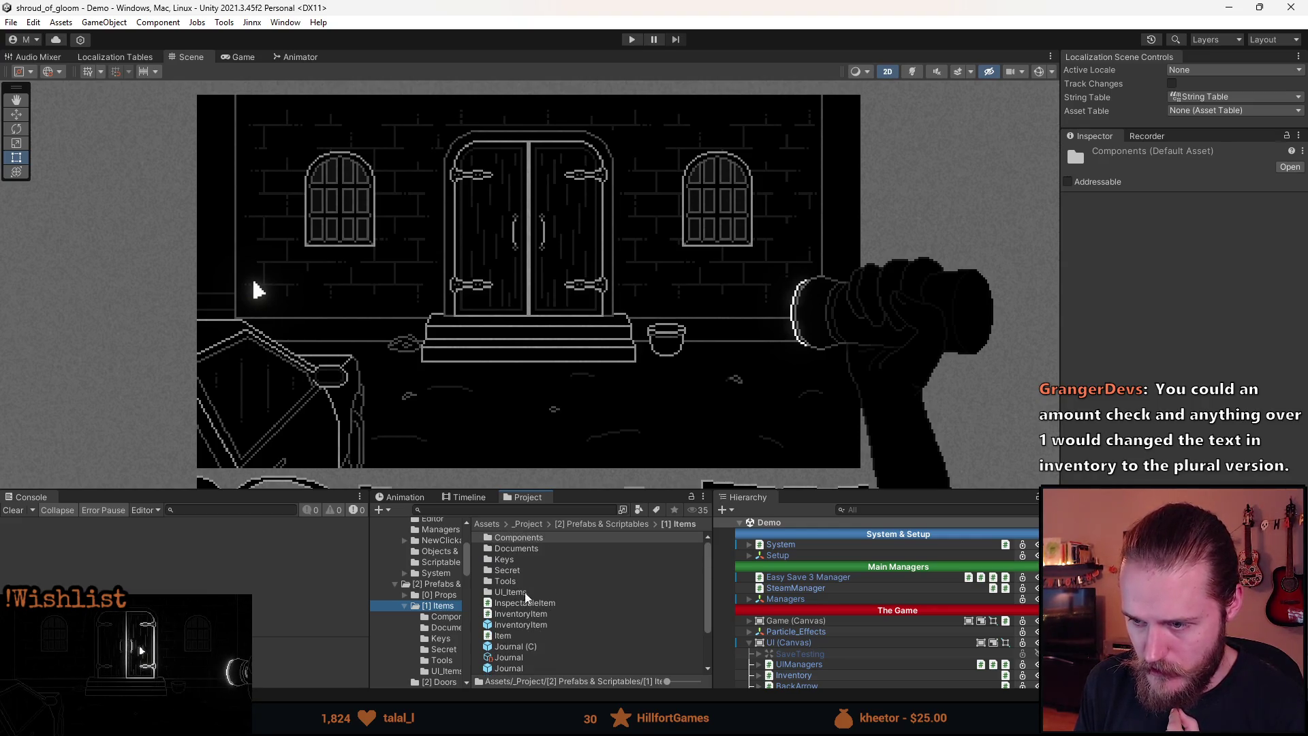
scroll(522, 617, "down", 2)
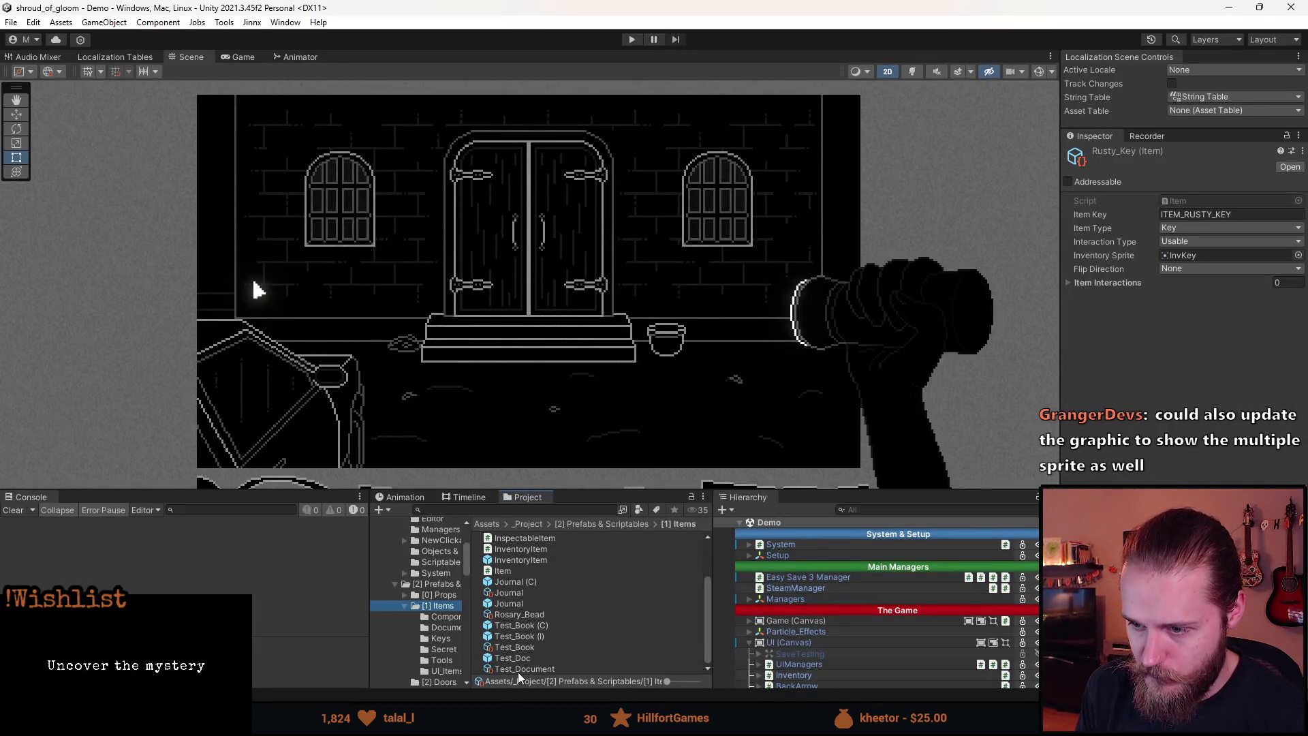
left_click(524, 615)
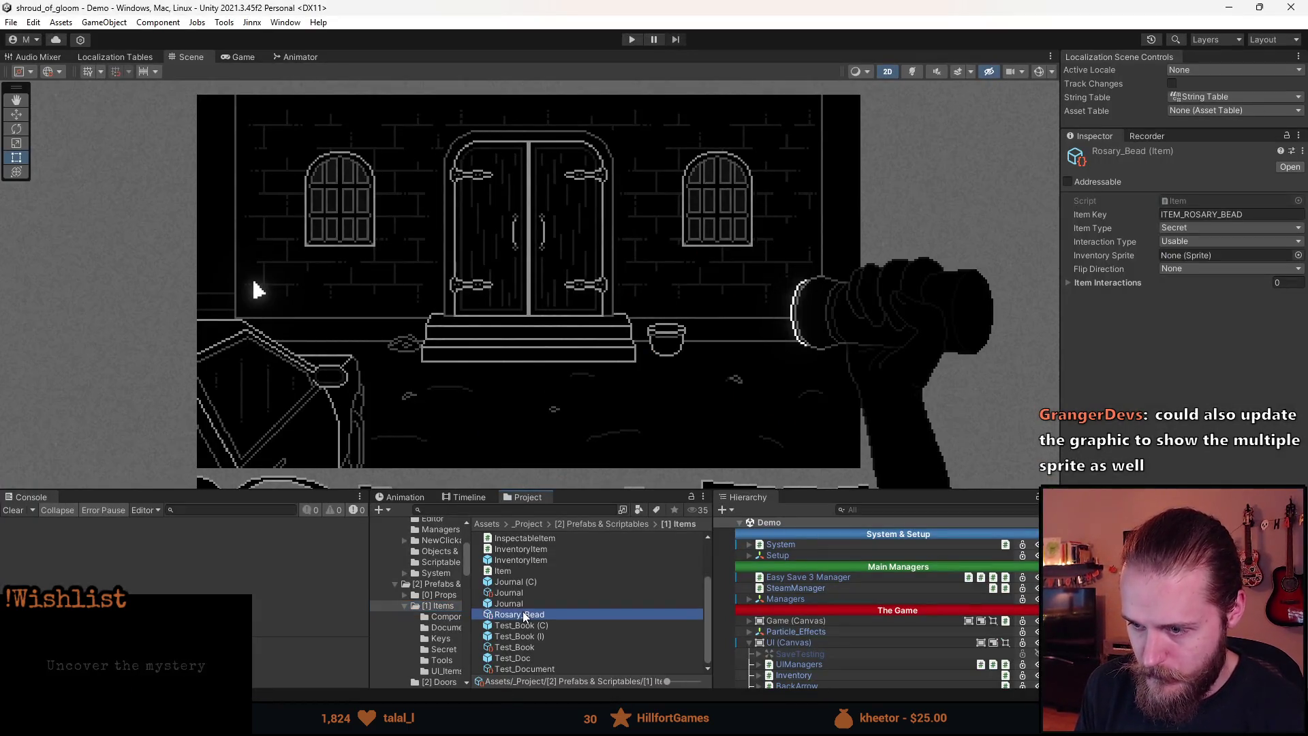
- Change the item key to ITEM_ROSARY_BEADS and rename the asset Rosary_Beads
left_click(1270, 214)
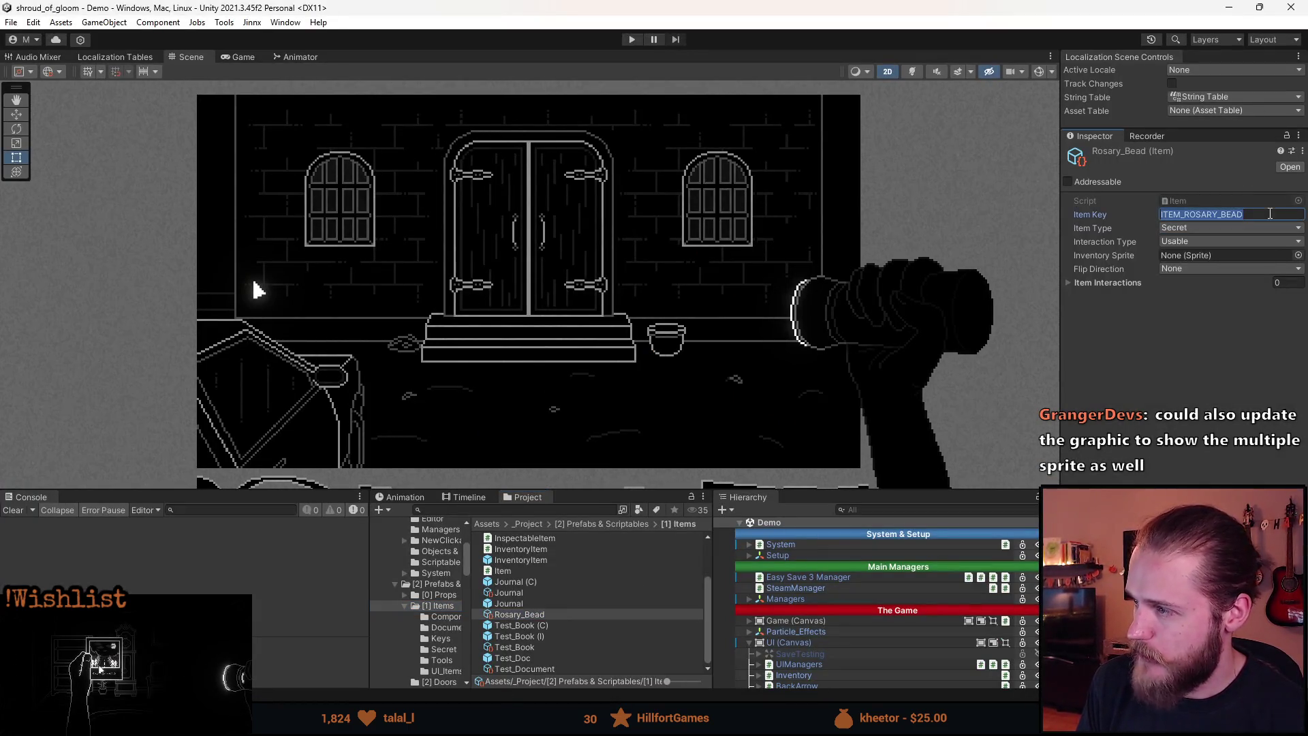
left_click(1270, 214)
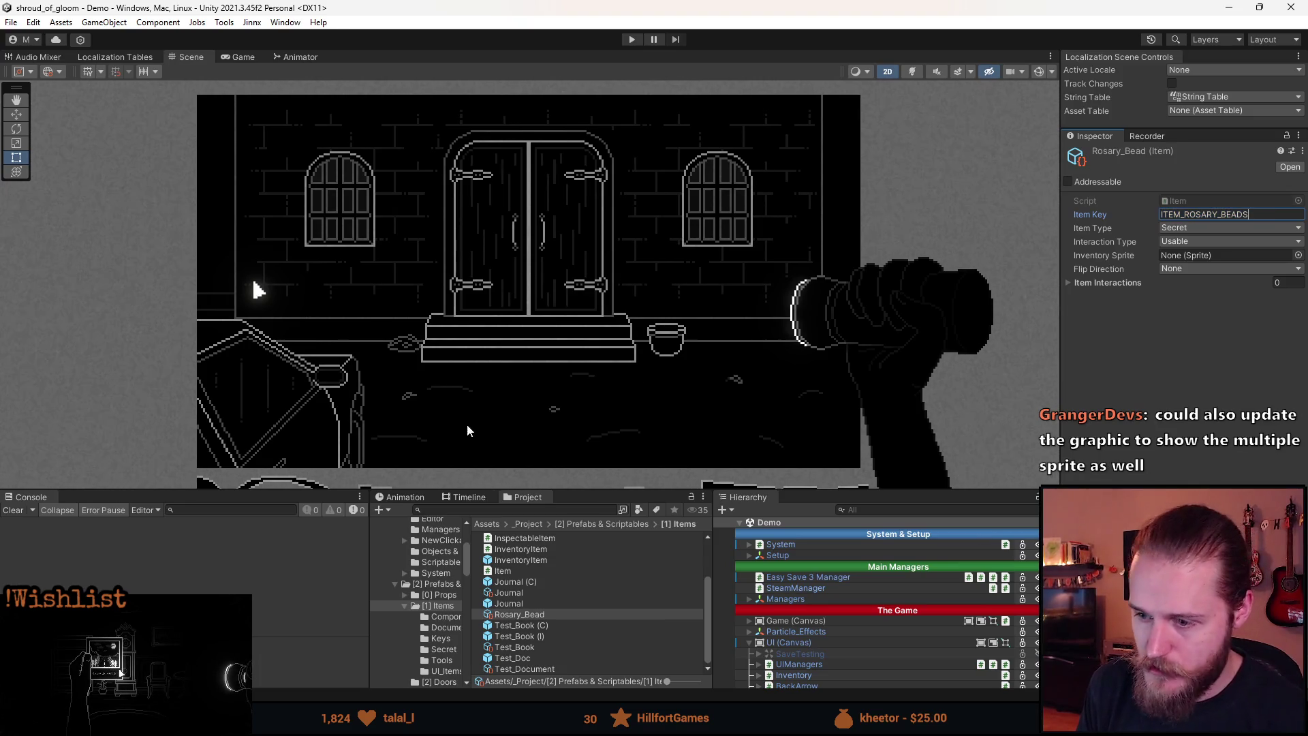
right_click(548, 619)
left_click(602, 280)
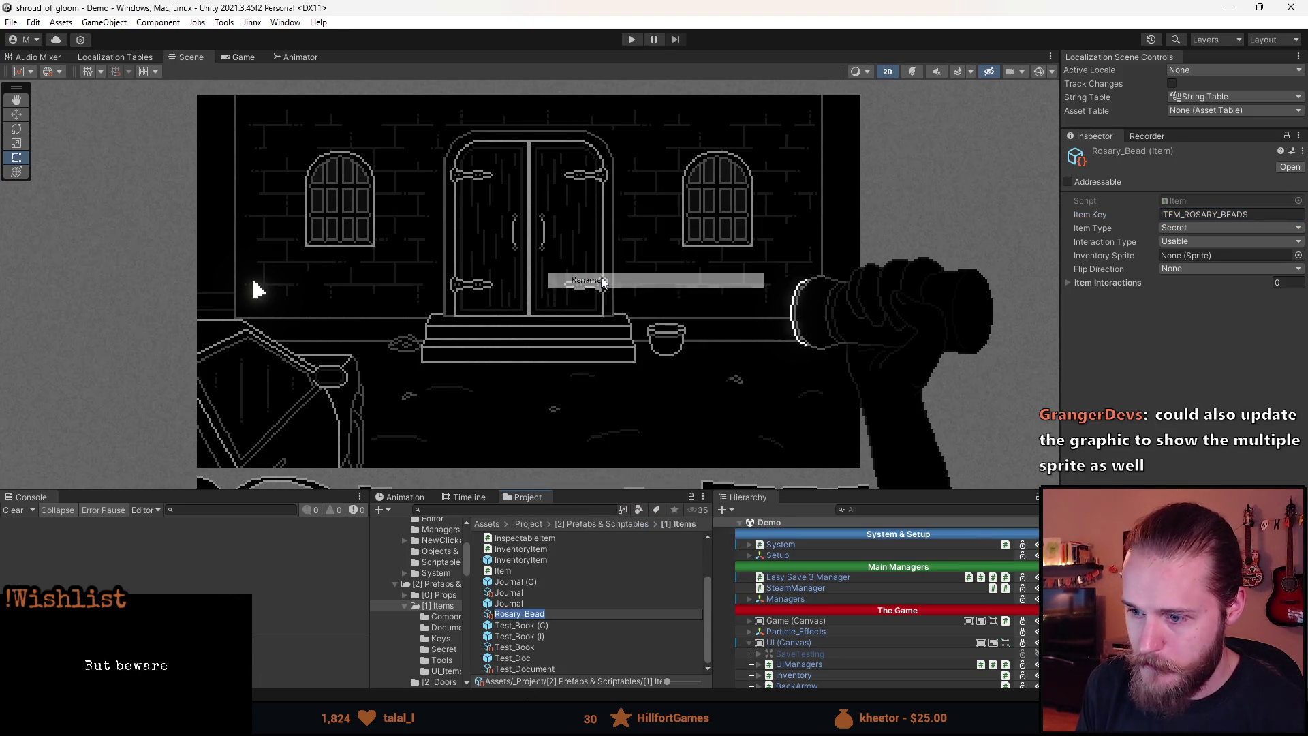
key("End")
type("s")
key("Return")
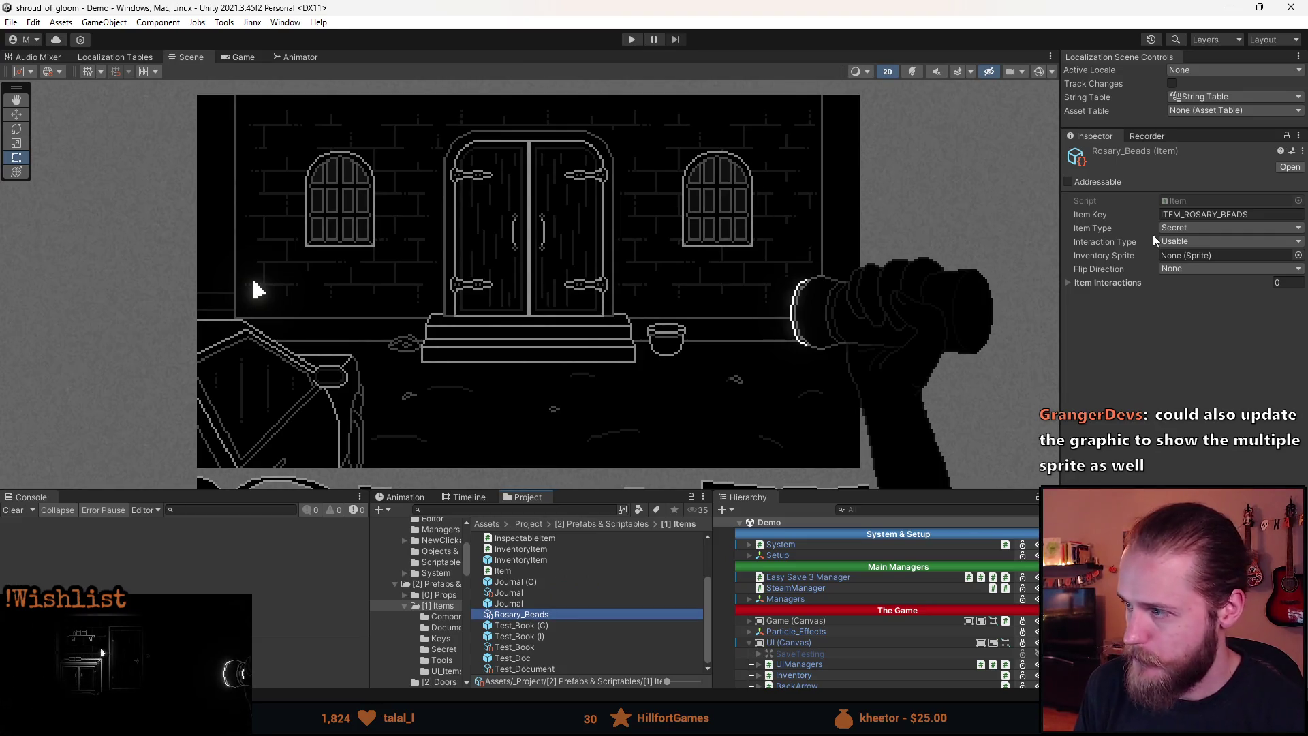
- Assign the Items_Rosary_Beads sprite as the item's inventory image
left_click(1298, 255)
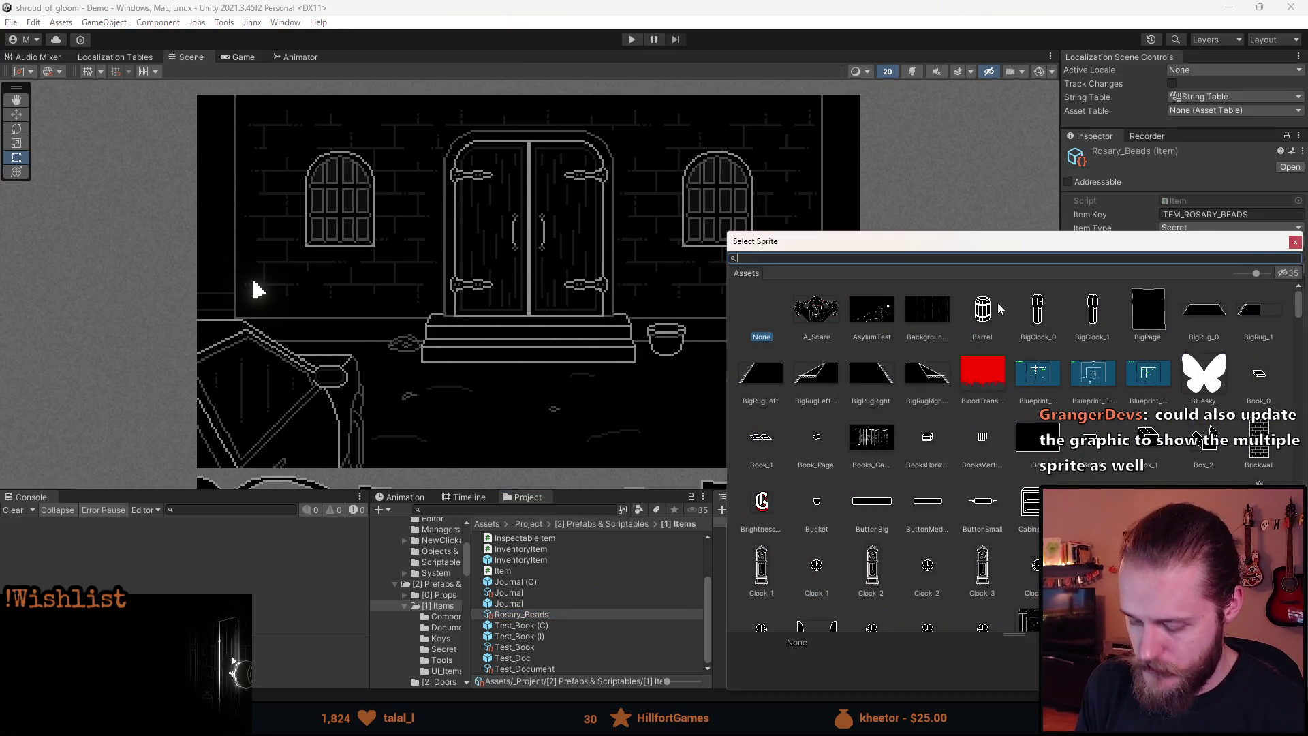
type("bead")
double_click(864, 321)
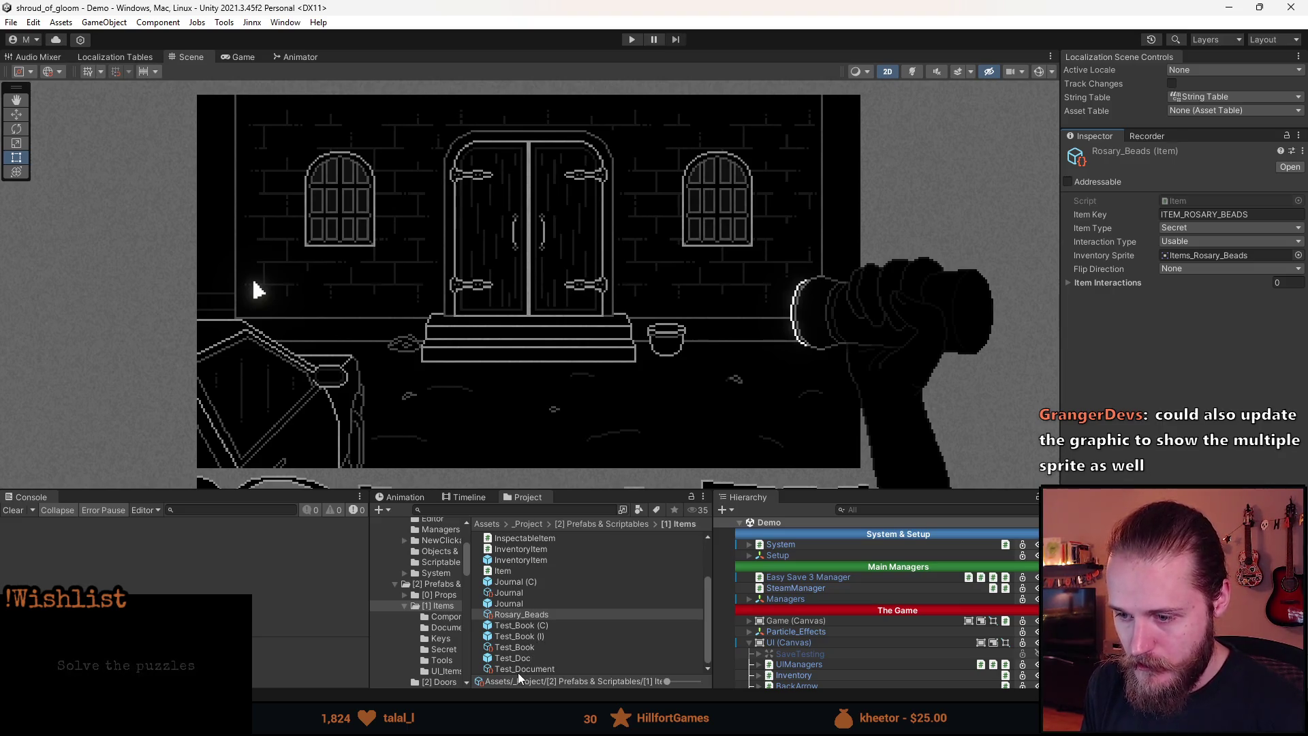
left_click(528, 625)
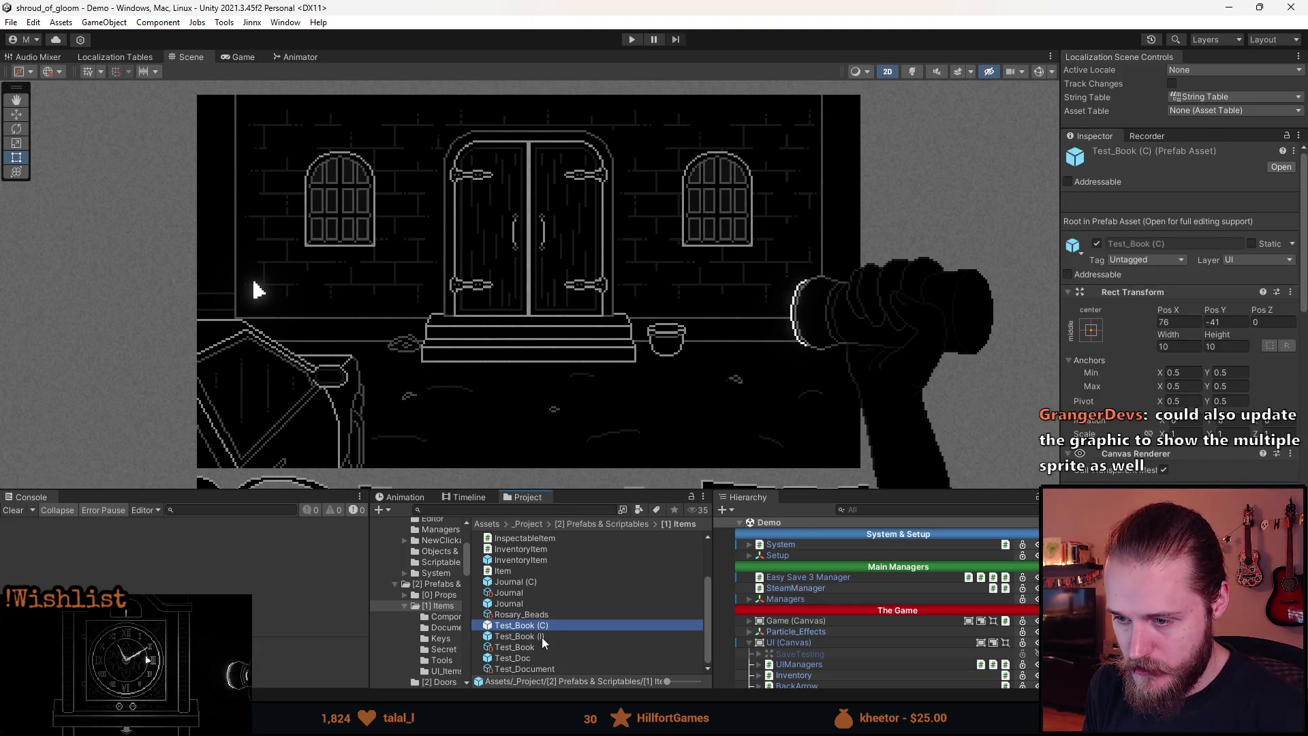
- Duplicate Test_Book (C), rename the copy Rosary_Bead (C), and open it for editing
key("ctrl+d")
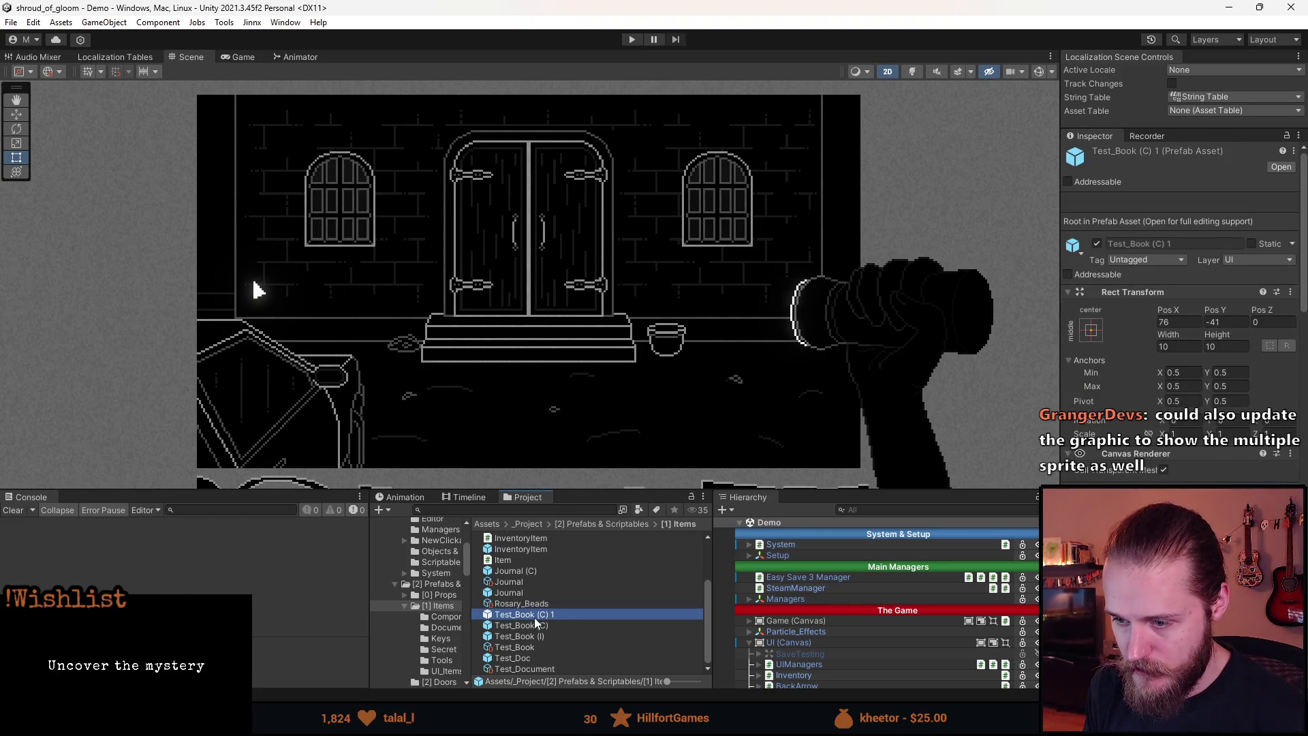
right_click(534, 614)
left_click(602, 287)
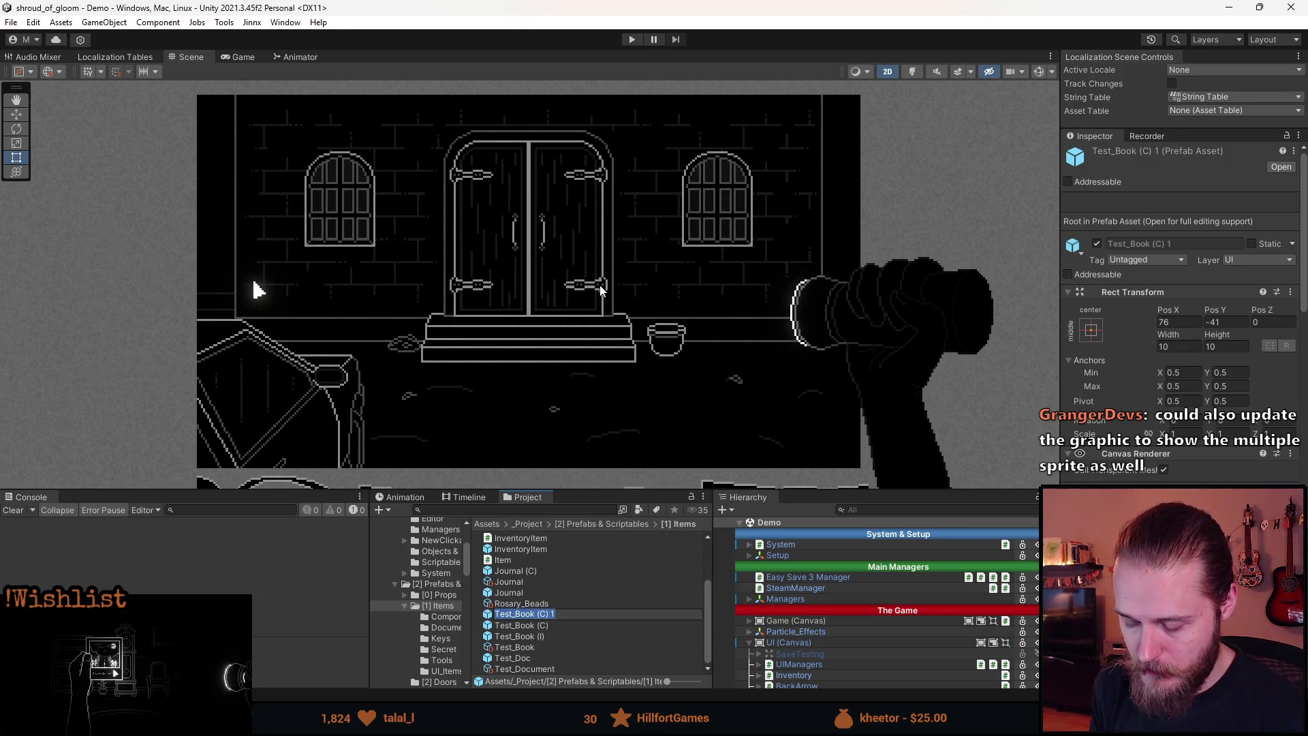
type("Rosary_Bead")
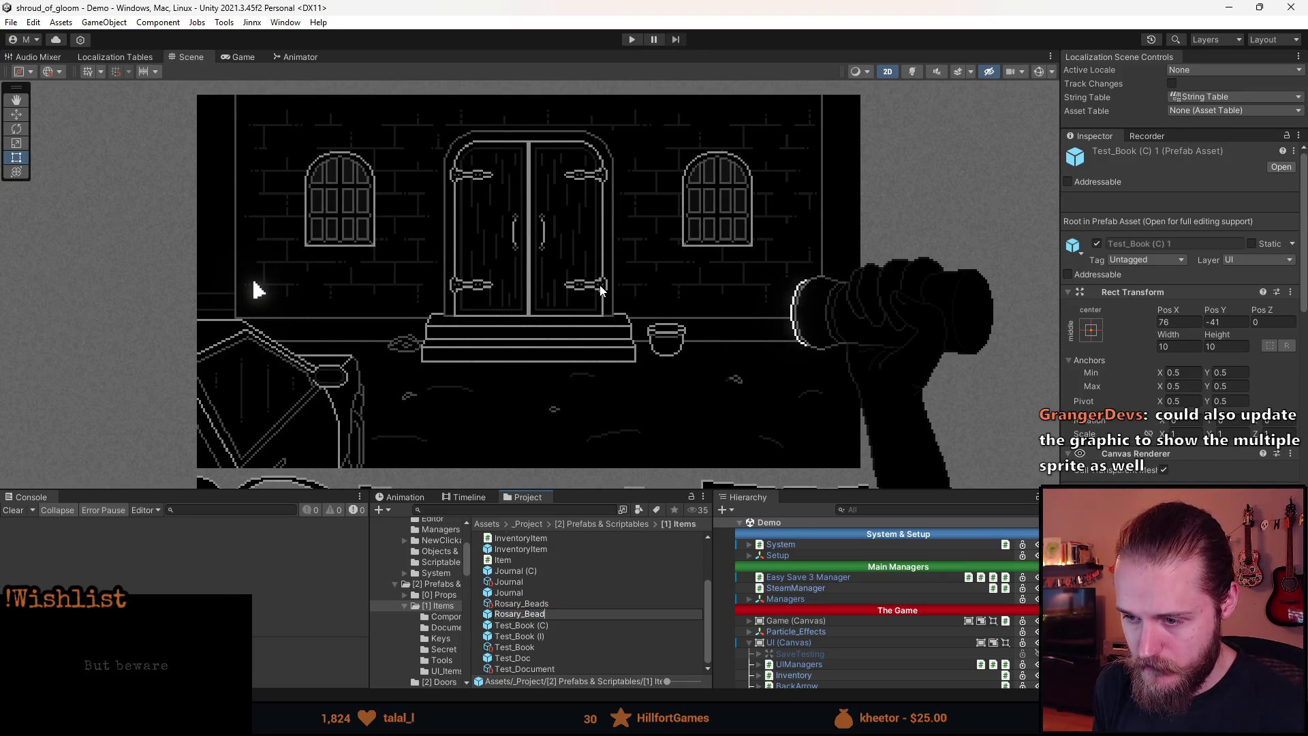
type(" (C")
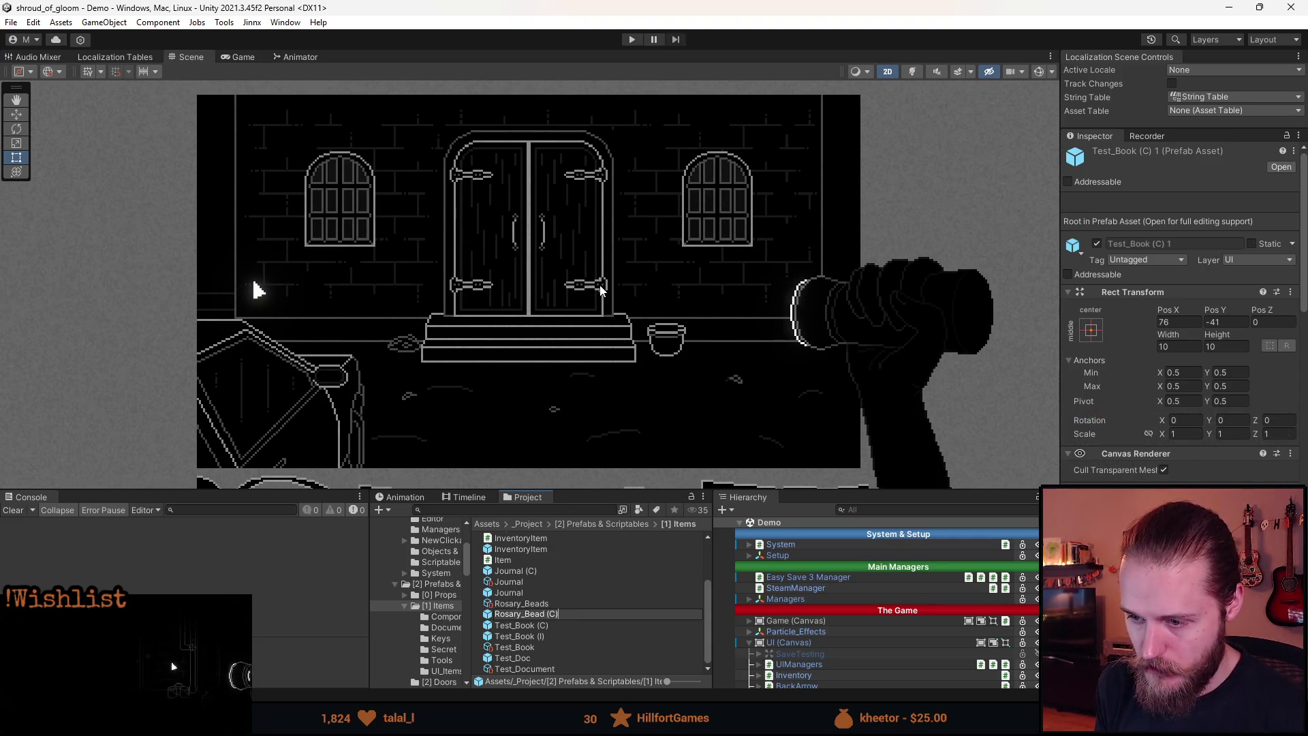
key("Return")
double_click(541, 605)
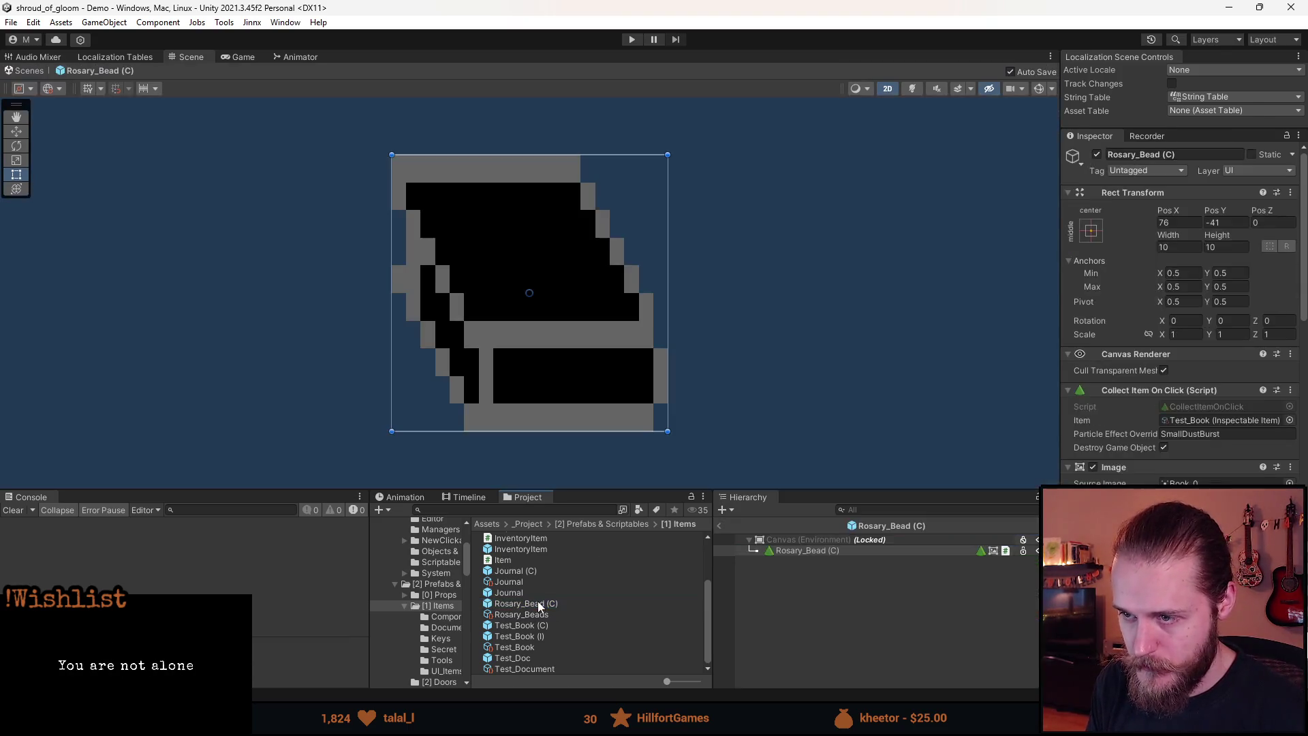
- Set the image's Source Image to the Items_Rosary_Bead sprite and apply Set Native Size
scroll(653, 390, "down", 4)
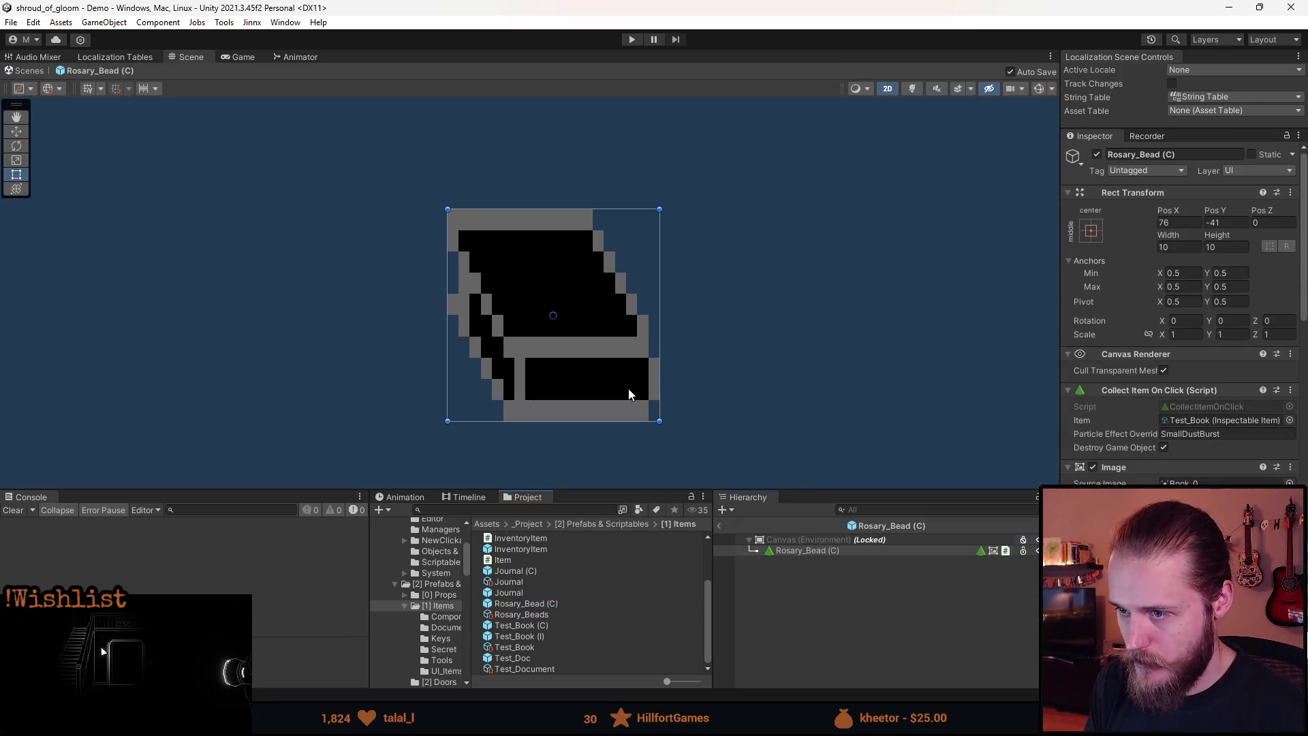
scroll(1199, 381, "down", 3)
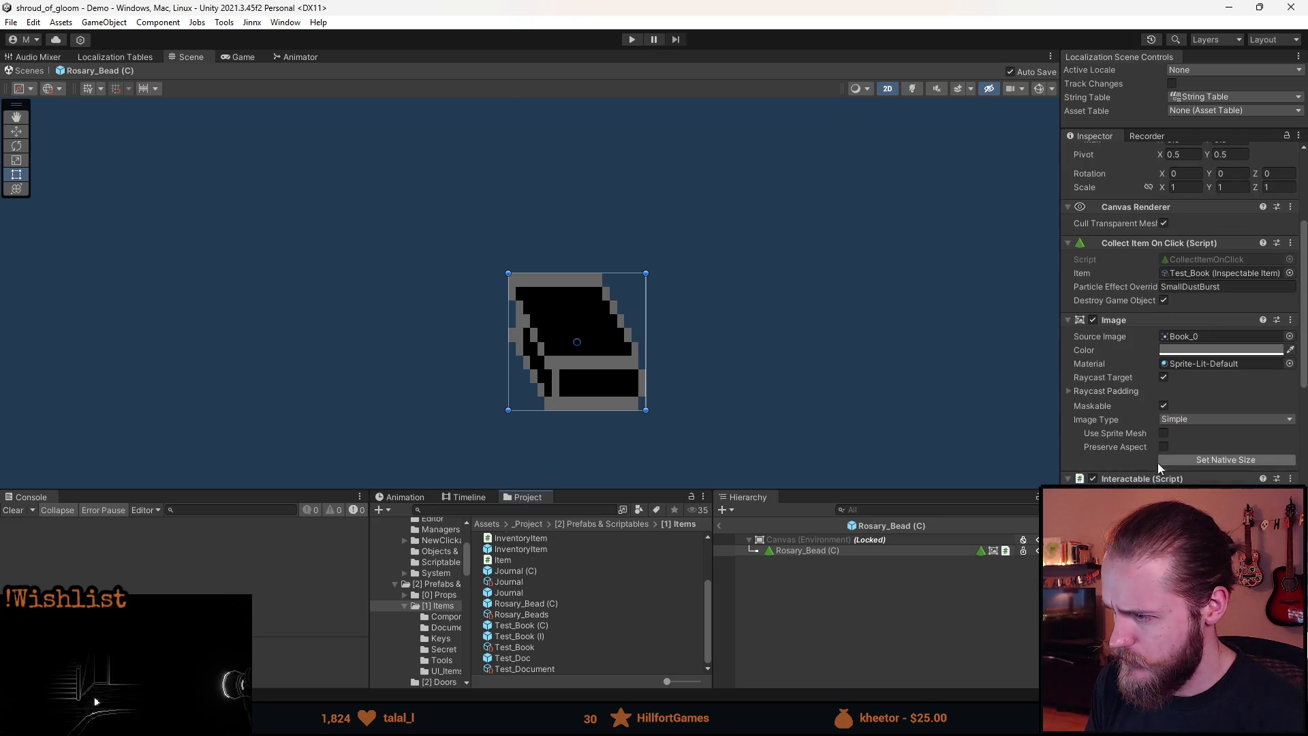
left_click(1213, 457)
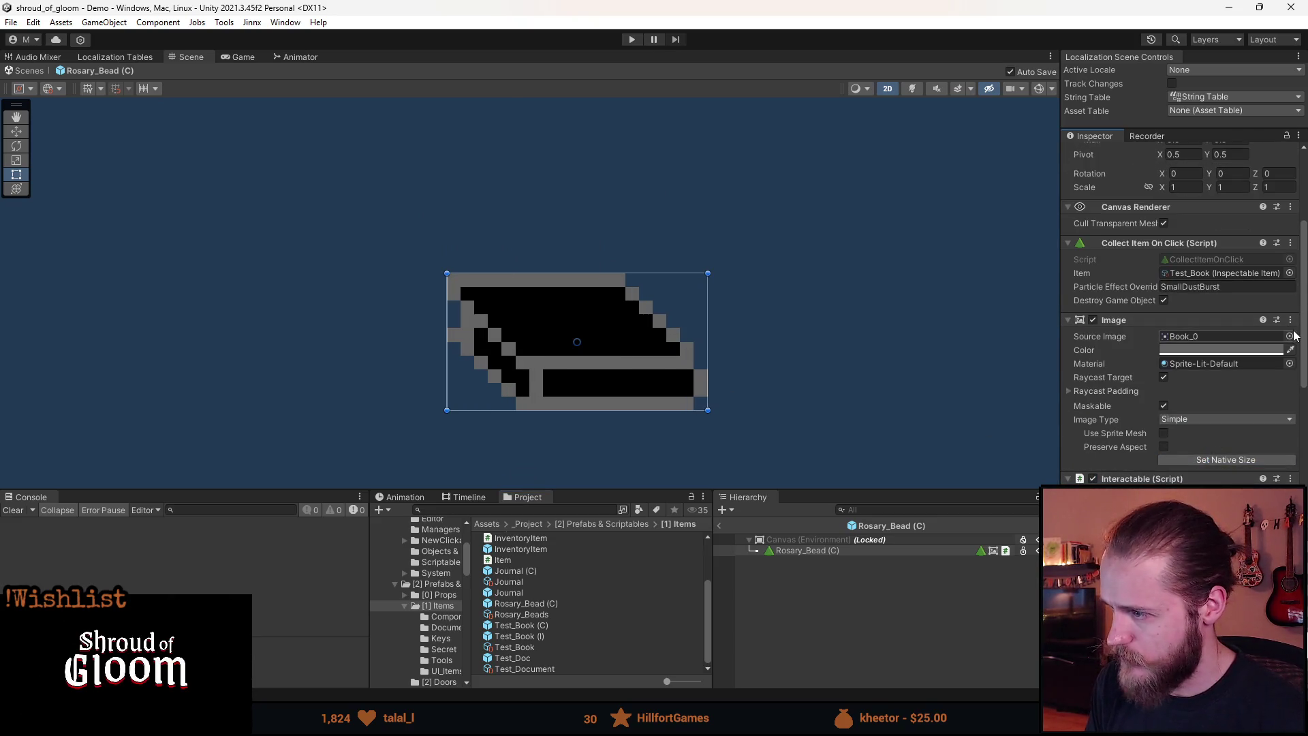
left_click(1290, 336)
type("boad")
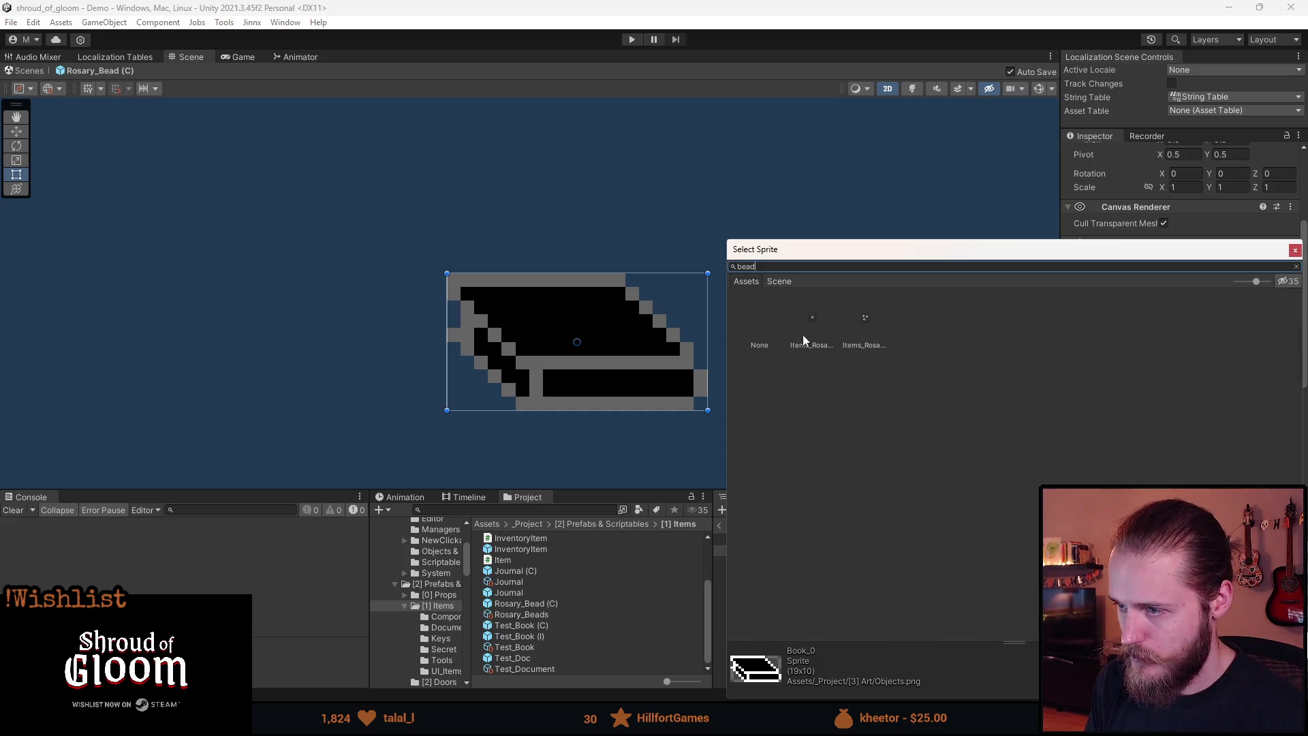
double_click(804, 324)
left_click(1220, 460)
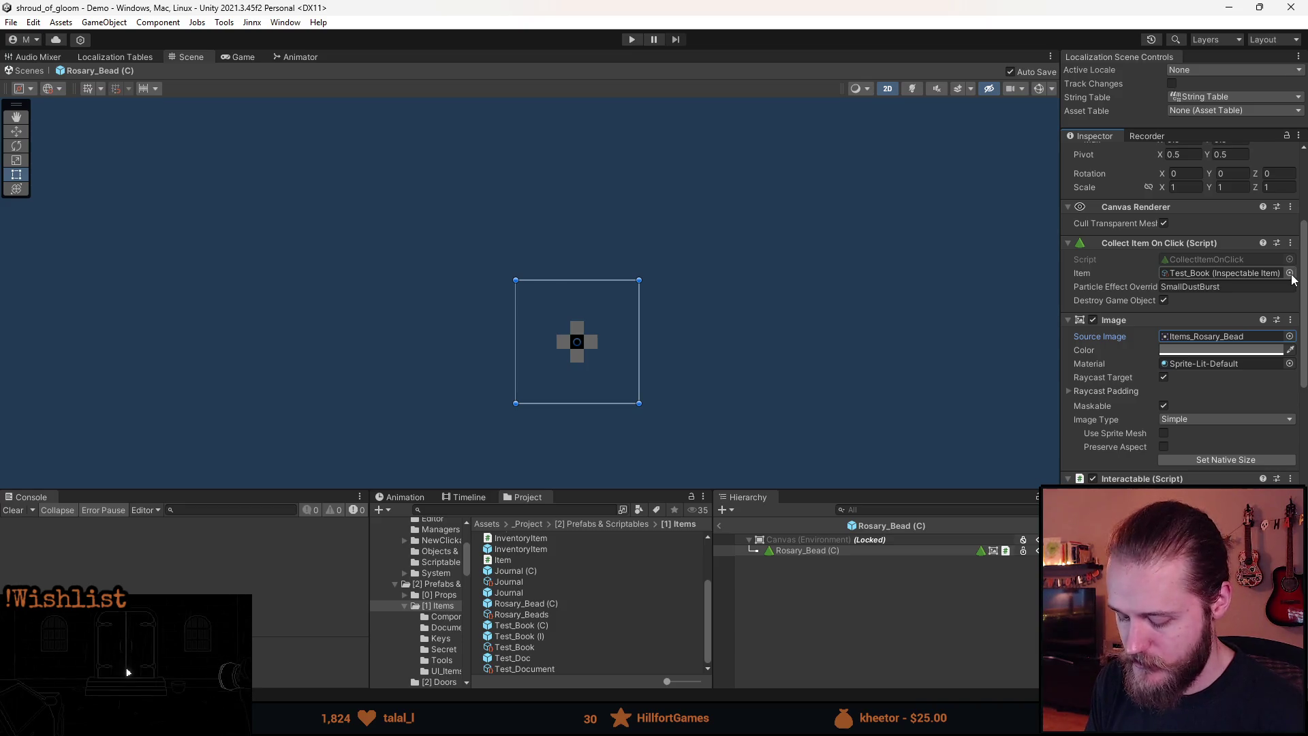
- Set the Collect Item On Click item field to Rosary_Beads
left_click(1289, 273)
type("bead")
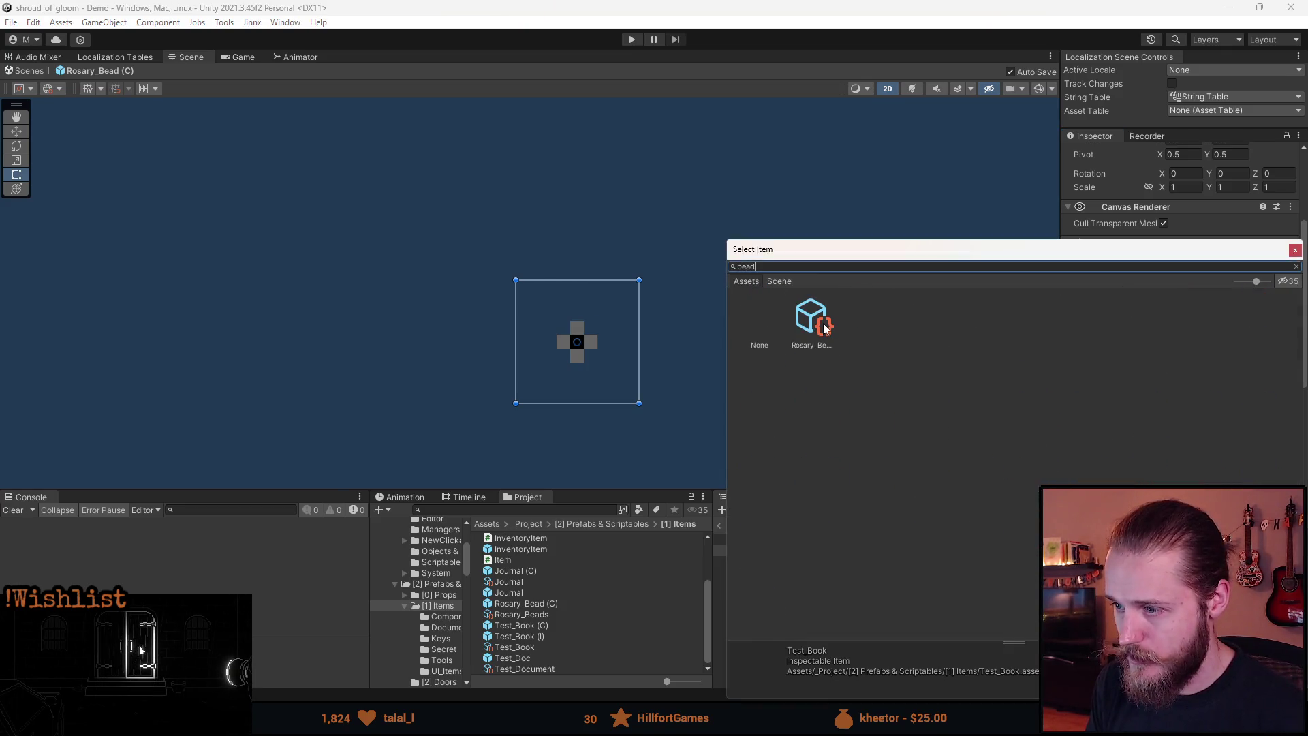
double_click(824, 329)
scroll(1133, 362, "down", 3)
scroll(1131, 361, "down", 10)
scroll(1130, 397, "up", 10)
scroll(1130, 456, "down", 5)
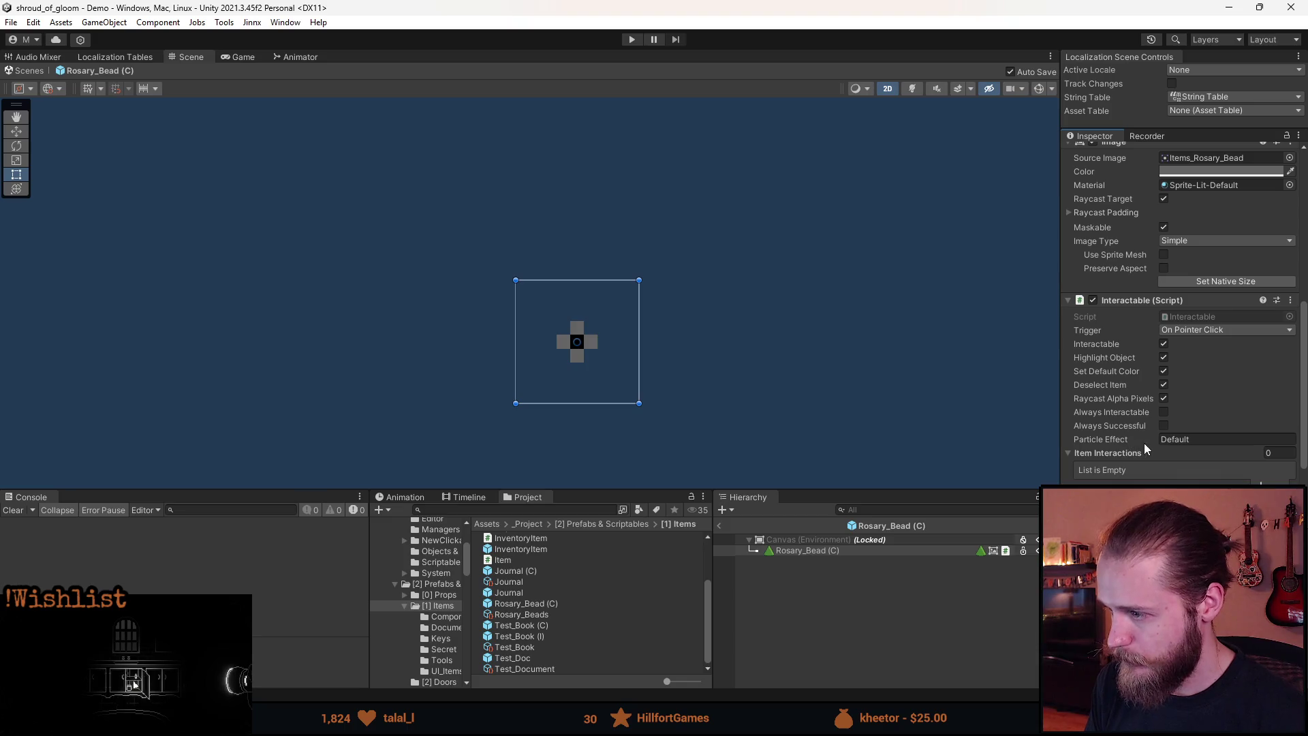
scroll(1110, 423, "up", 6)
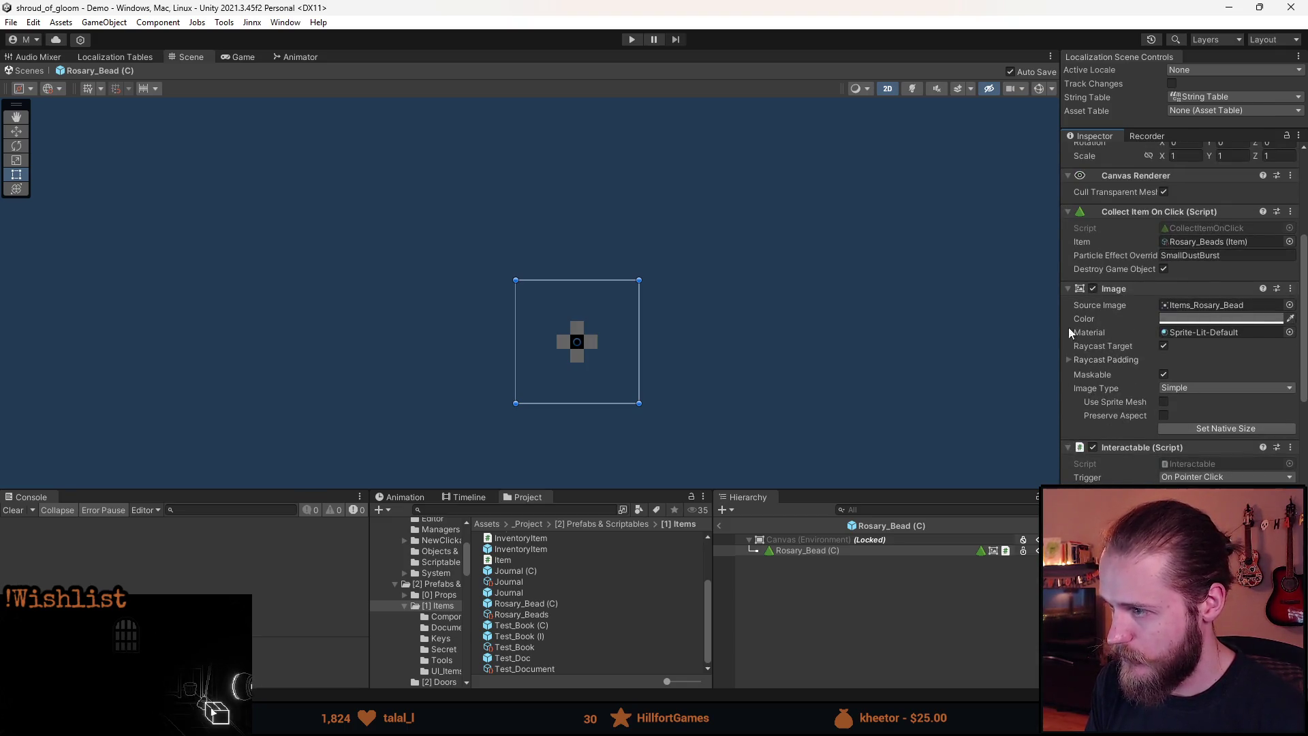
left_click(816, 603)
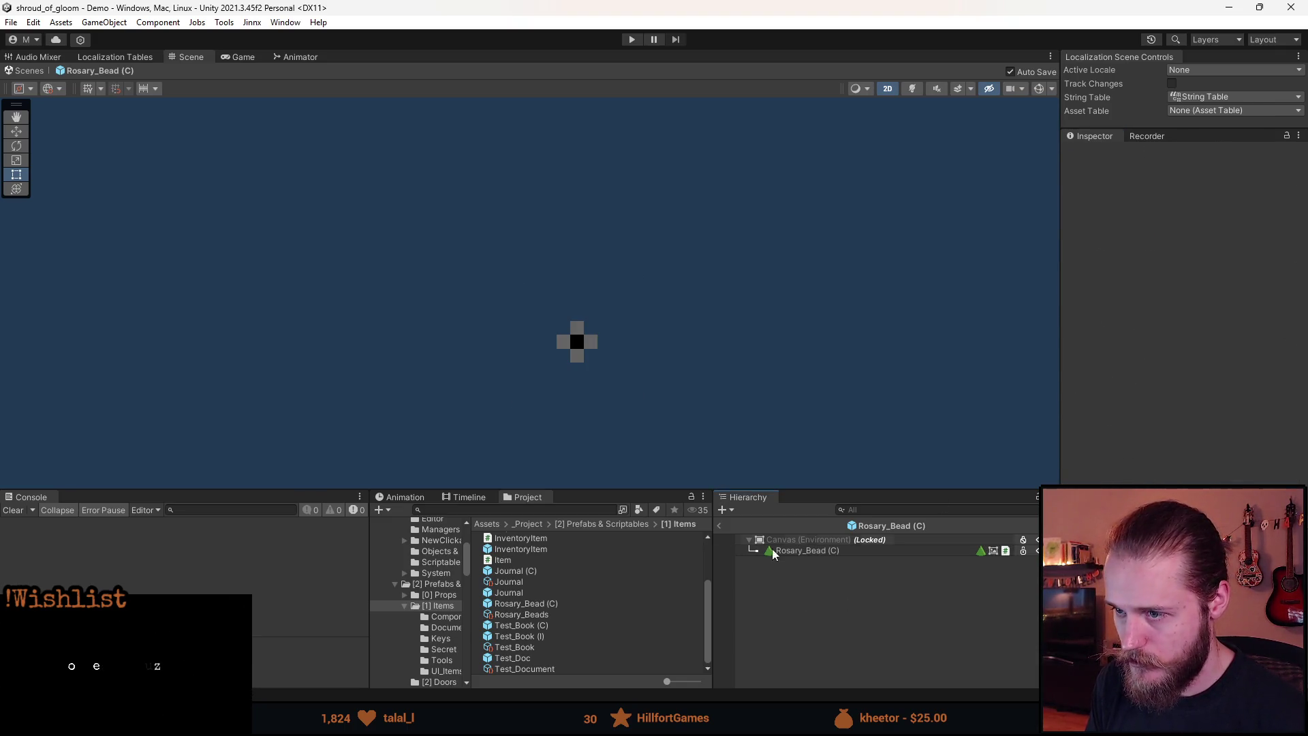
- Exit Prefab Mode for Rosary_Bead using the Hierarchy back arrow, returning to the Demo scene
left_click(719, 529)
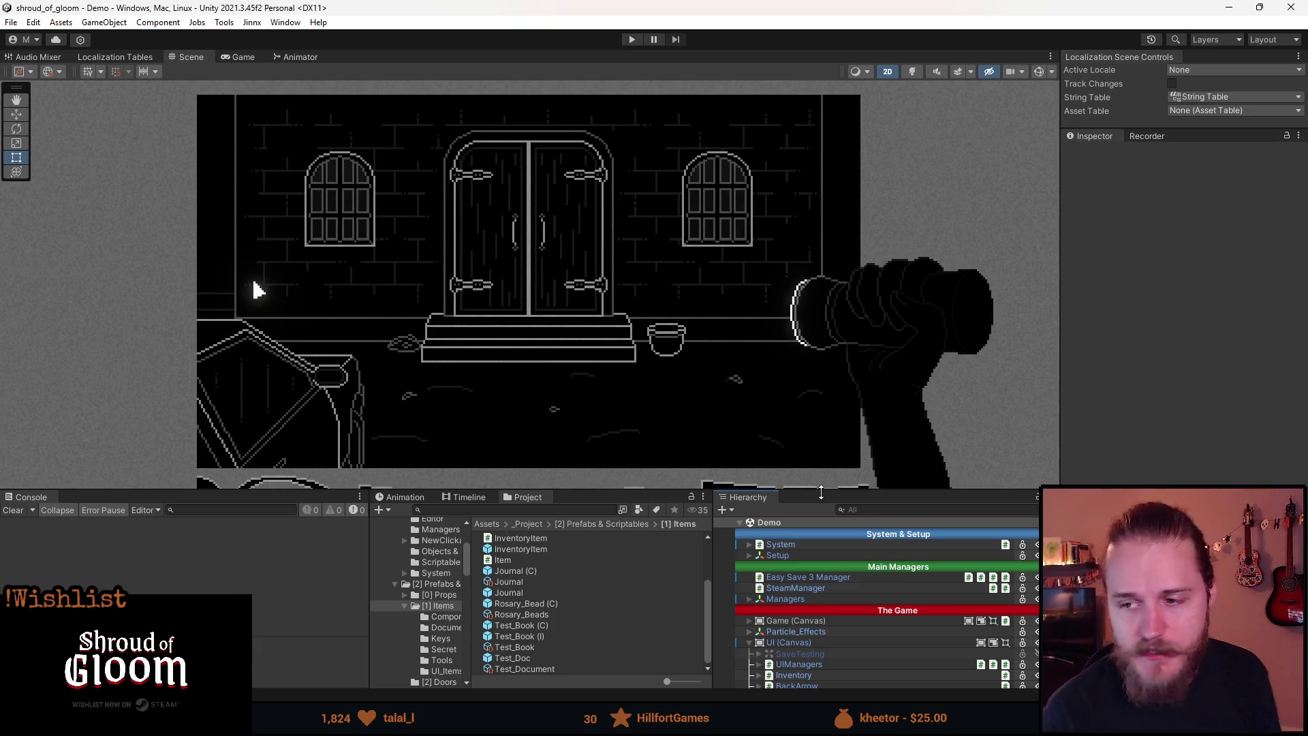
- Drag Rosary_Bead (C) into the Demo room and duplicate it twice, spreading copies across the floor
left_click(523, 608)
left_click_drag(527, 614, 531, 603)
mouse_move(765, 604)
left_mouse_down()
mouse_move(744, 632)
mouse_move(762, 550)
mouse_move(526, 590)
mouse_move(579, 604)
mouse_move(819, 584)
left_mouse_up()
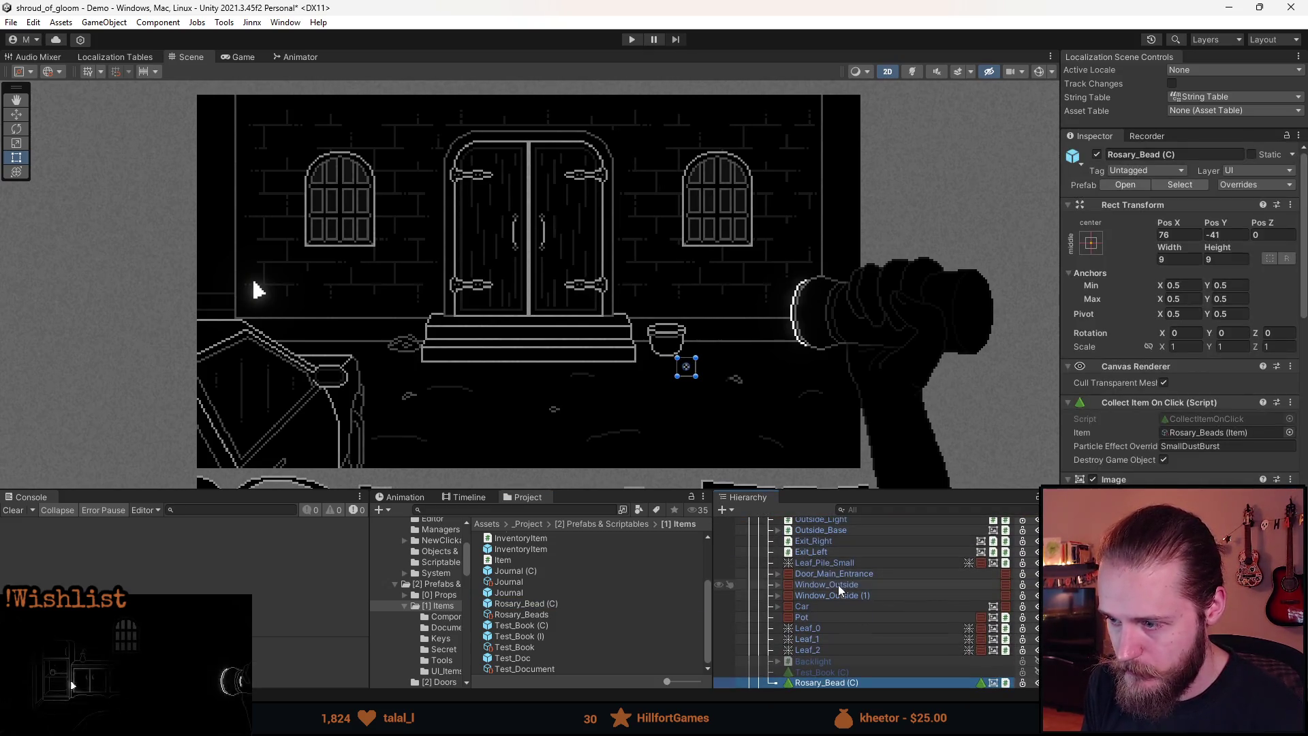
key("ctrl+d")
key("w")
mouse_move(695, 365)
left_mouse_down()
mouse_move(618, 389)
mouse_move(495, 385)
left_mouse_up()
key("ctrl+d")
- Check Particle_Effects and Windshield_Mask, pause the test run, and switch to Aseprite
left_click(545, 283)
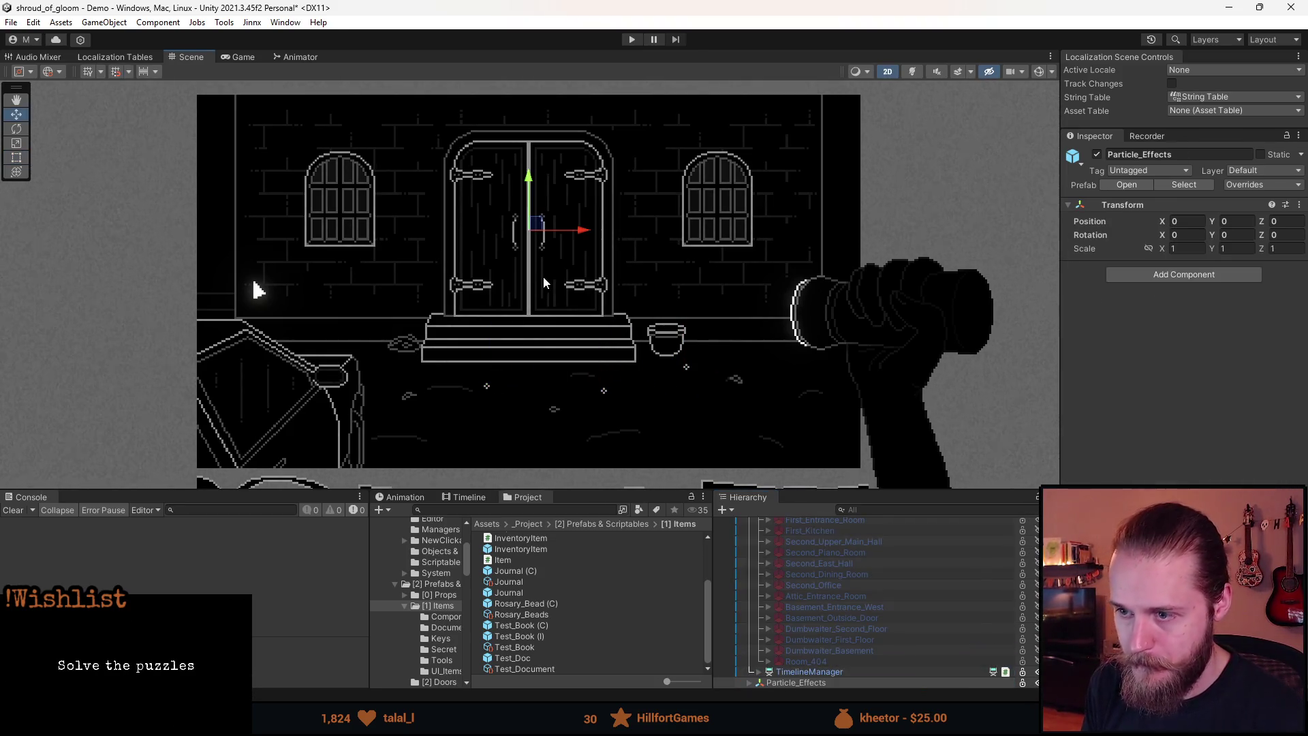
left_click(418, 294)
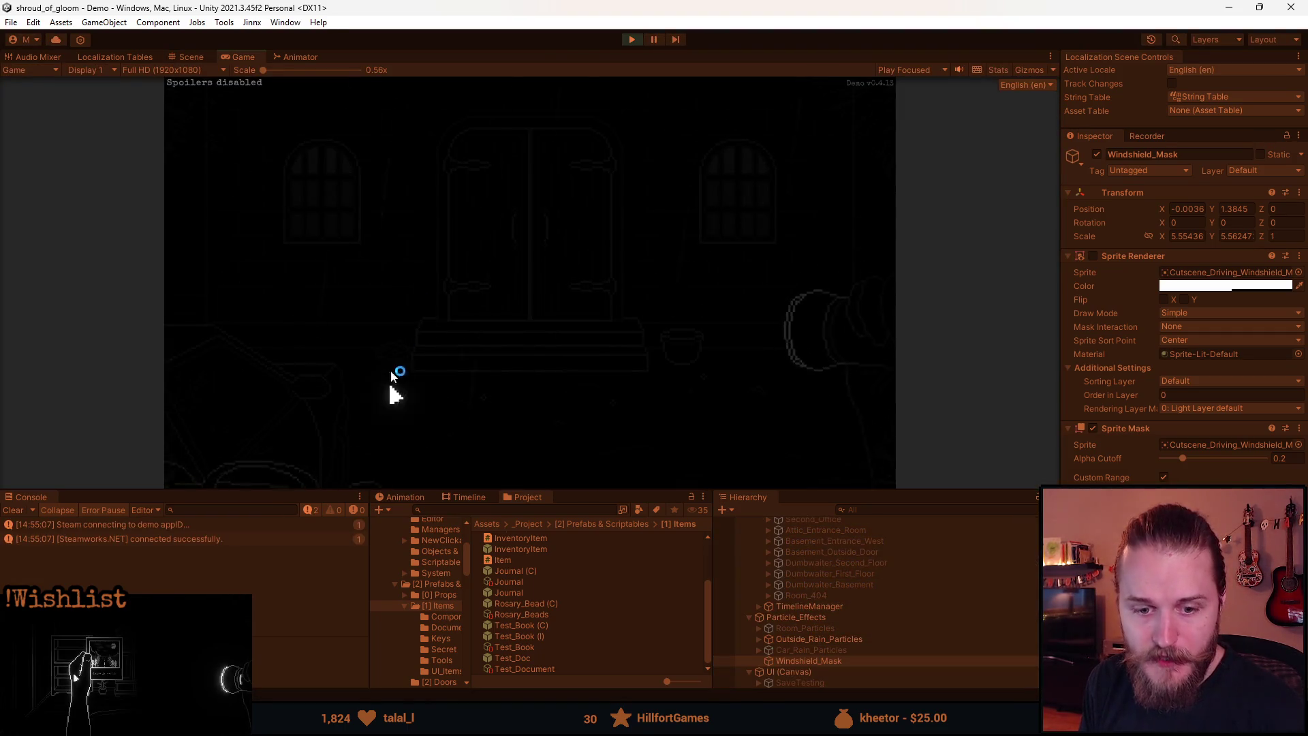
key("Escape")
key("ctrl+1")
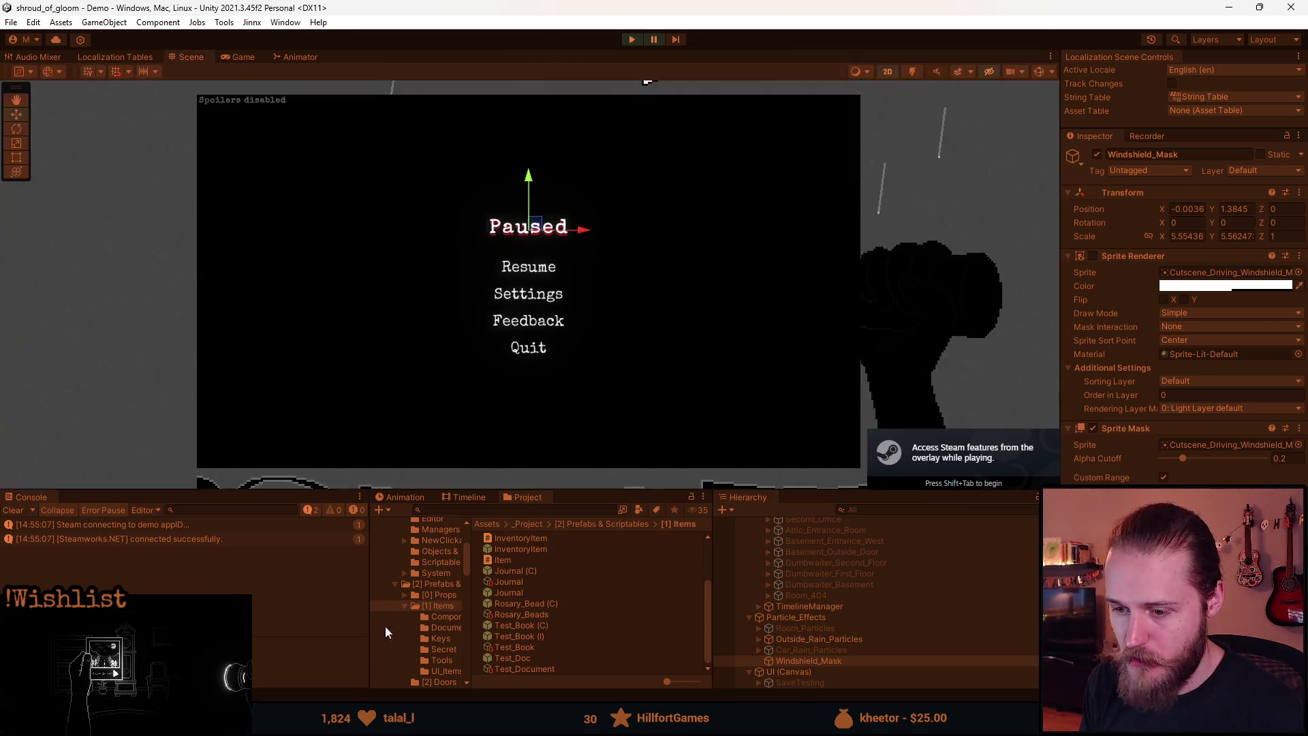
key("alt+Tab")
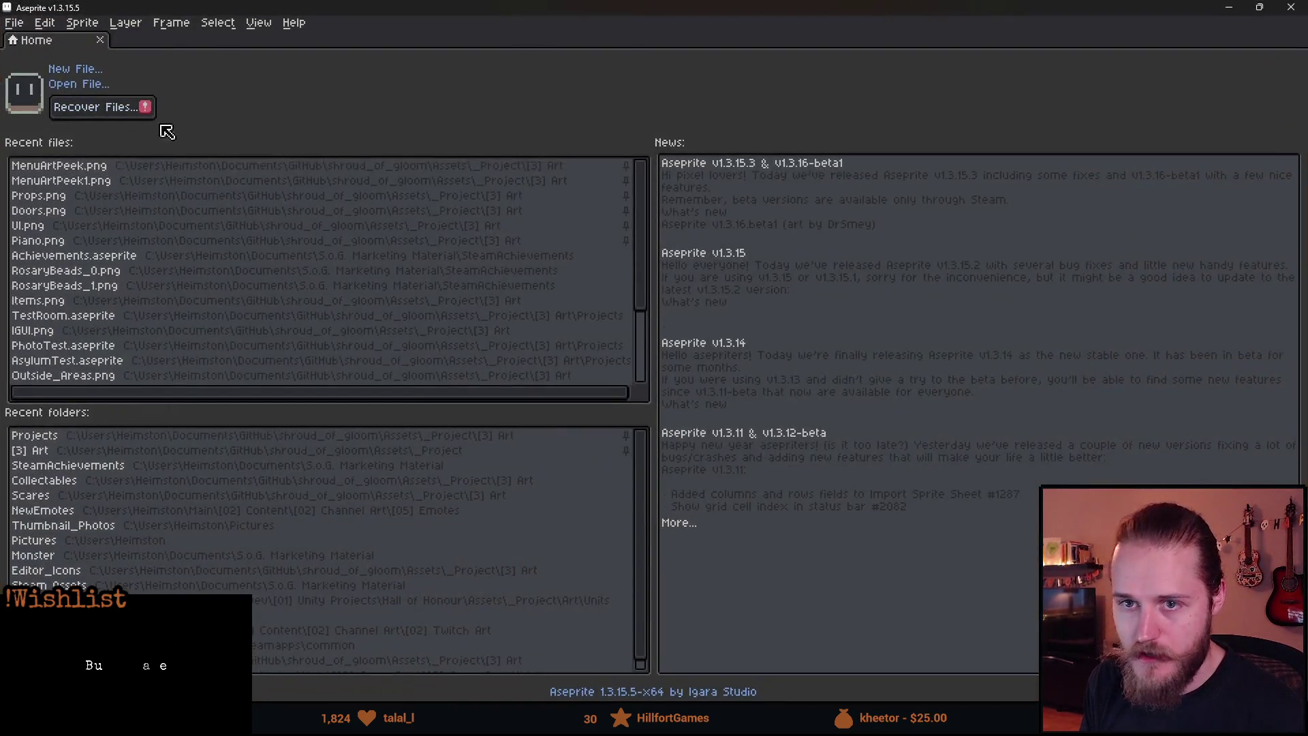
- Open Items.png from recent files and zoom in on the rosary bead sprites
left_click(91, 308)
scroll(543, 409, "up", 5)
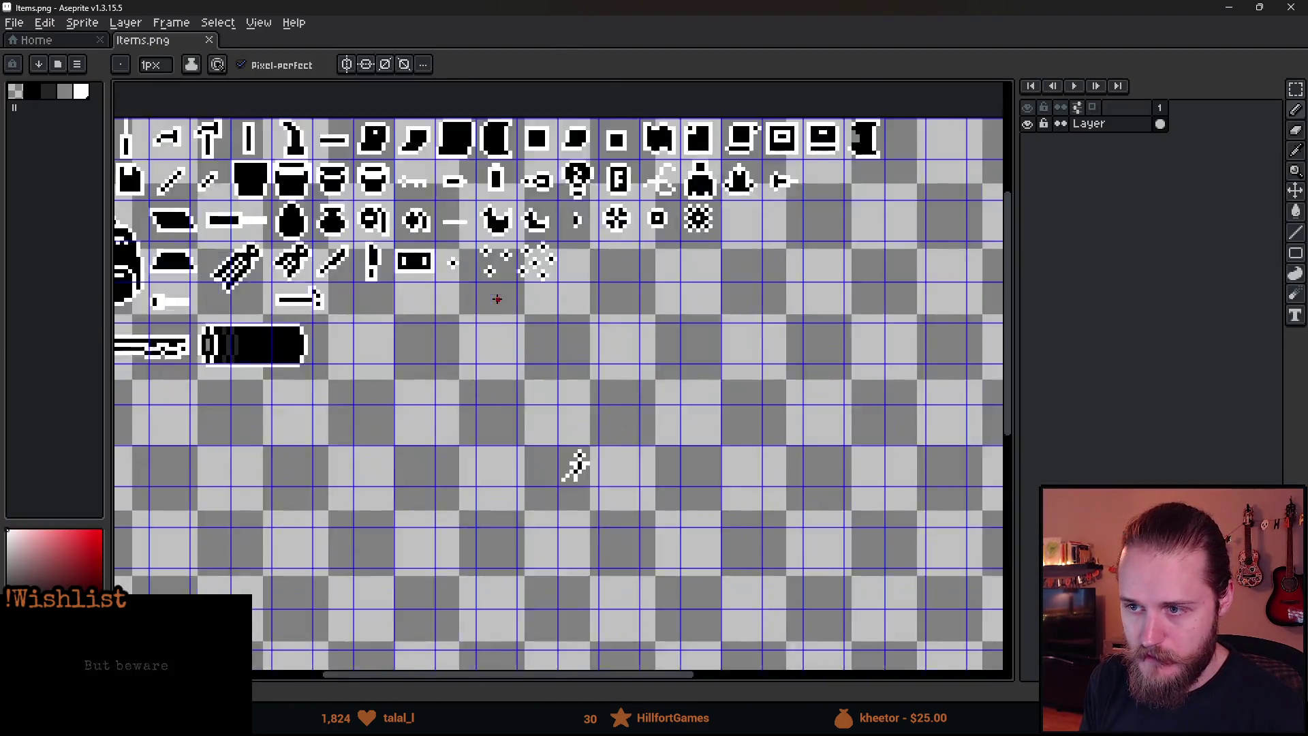
left_click_drag(432, 367, 421, 479)
- Sketch temporary red circles around the bead sprites, undo them all, and minimize Aseprite
mouse_move(313, 231)
left_mouse_down()
mouse_move(204, 389)
mouse_move(320, 235)
left_mouse_up()
key("ctrl+z")
mouse_move(564, 238)
left_mouse_down()
mouse_move(472, 202)
mouse_move(573, 381)
mouse_move(542, 248)
left_mouse_up()
key("ctrl+z")
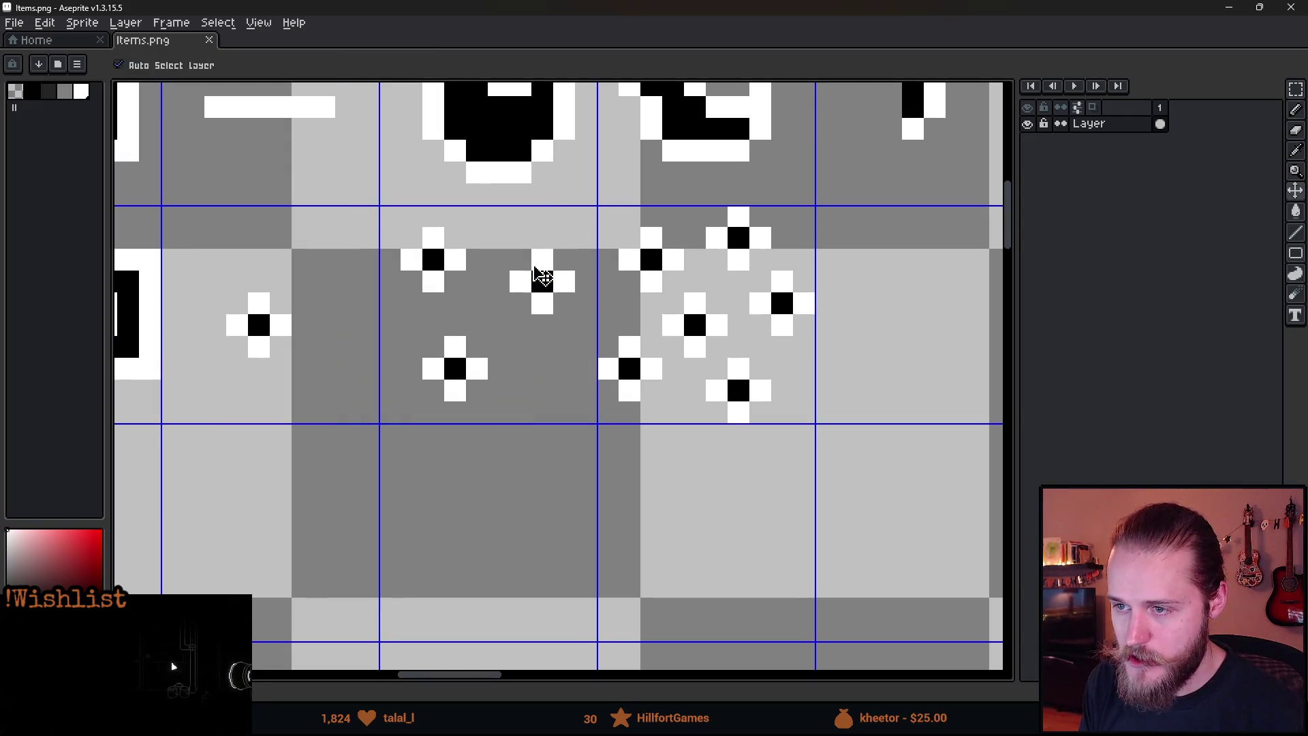
mouse_move(807, 235)
left_mouse_down()
mouse_move(643, 219)
mouse_move(725, 477)
mouse_move(817, 222)
left_mouse_up()
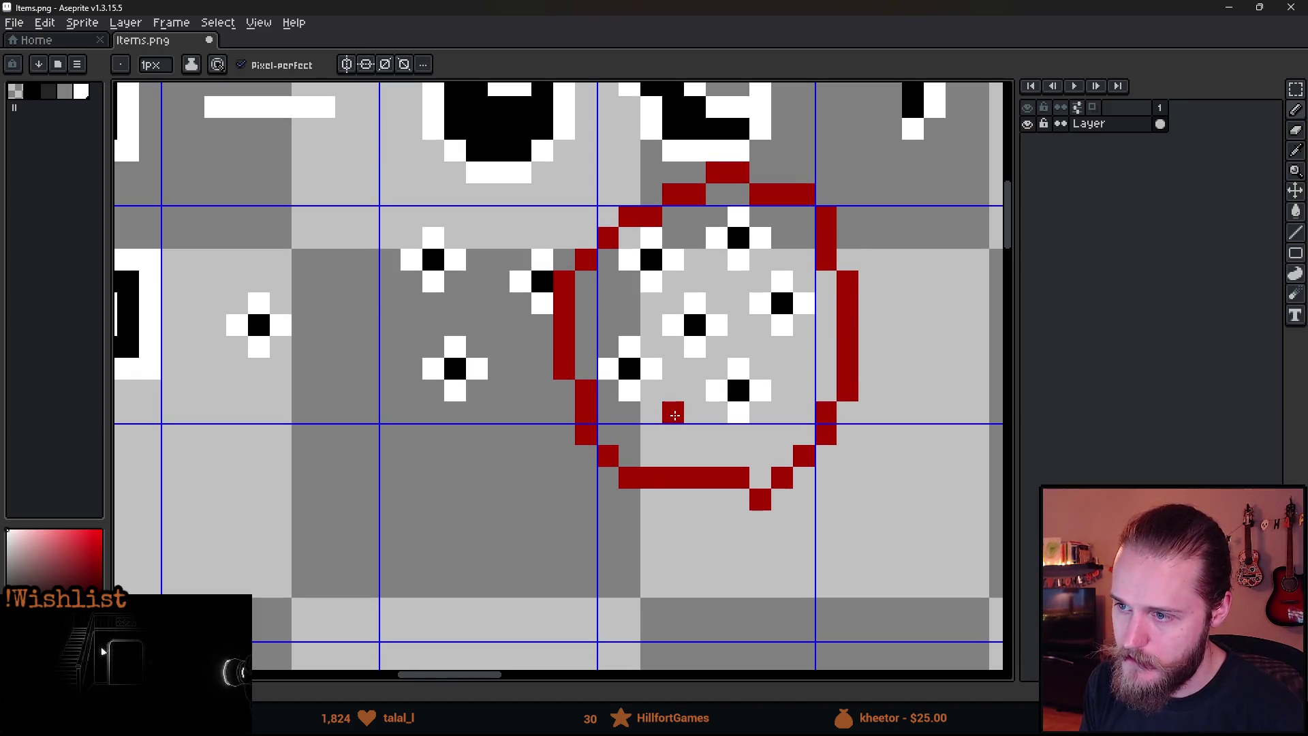
scroll(607, 452, "left", 3)
scroll(555, 473, "right", 2)
key("v")
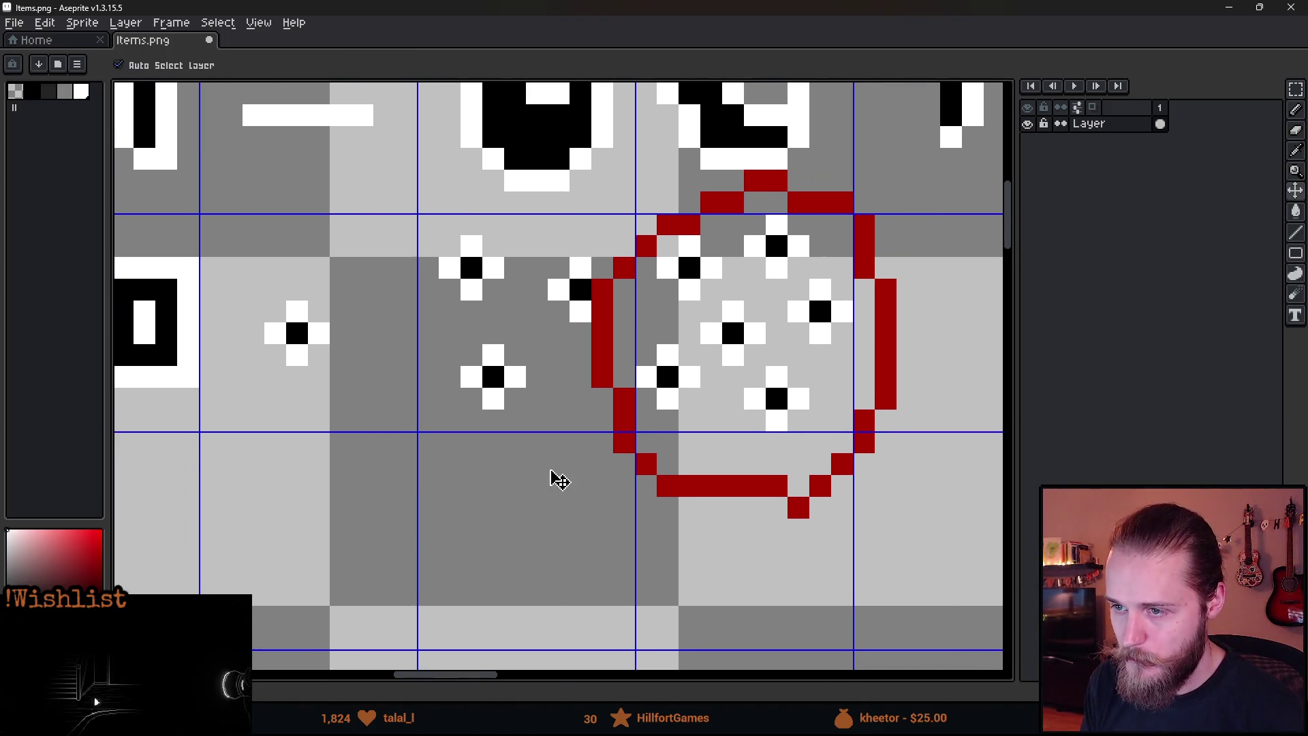
key("ctrl+z")
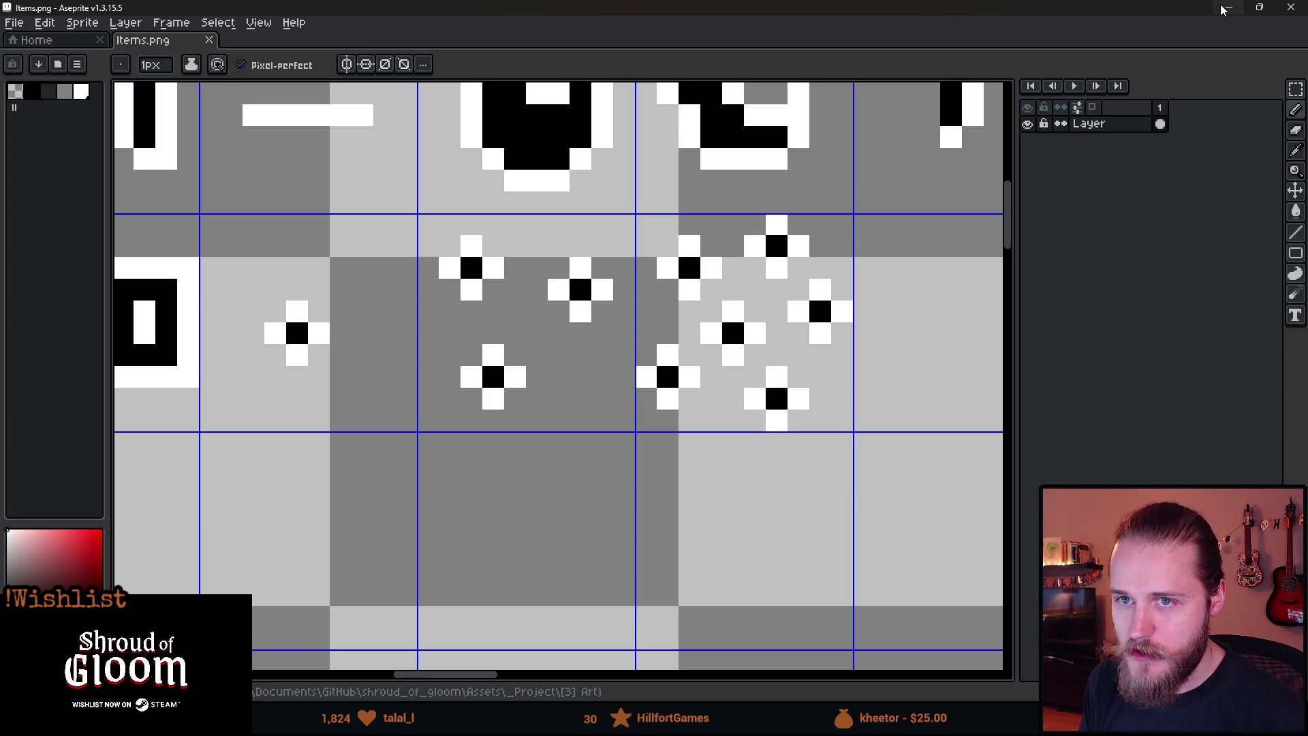
left_click(1226, 8)
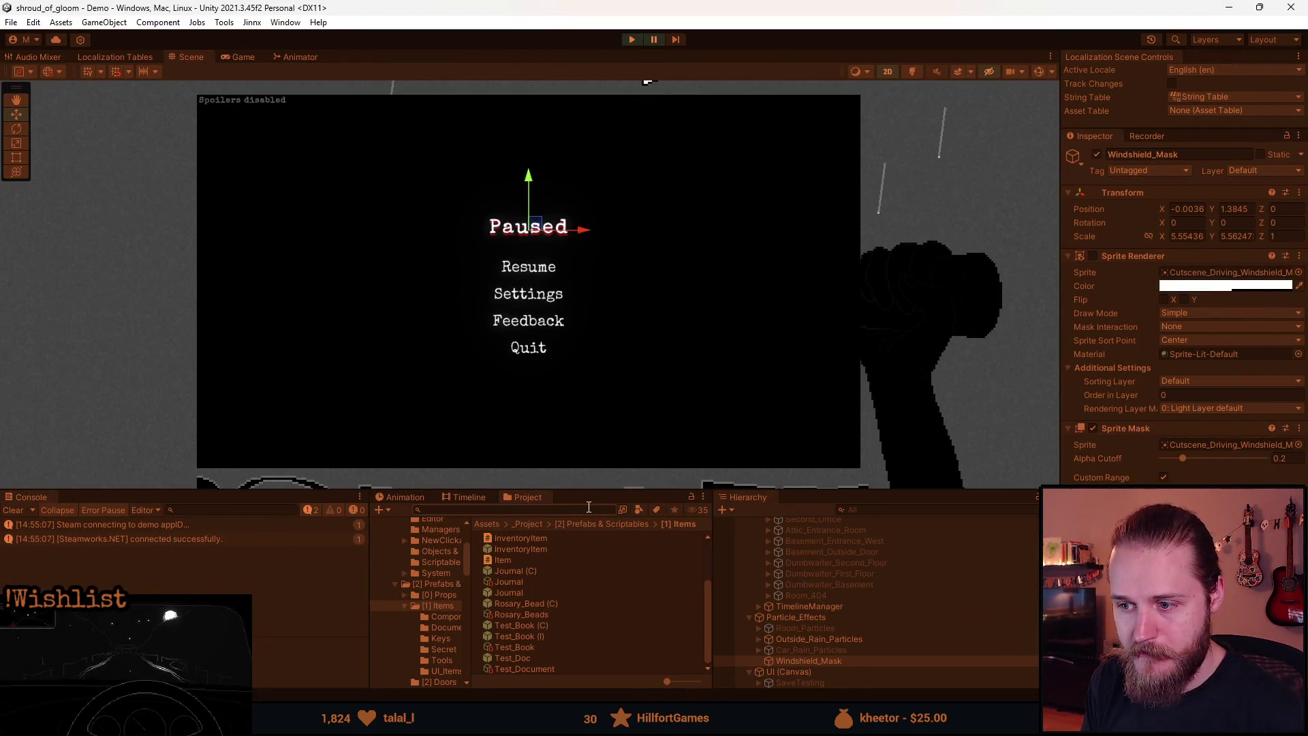
- Enlarge the game view and resume the paused Demo game from its pause menu
left_click_drag(588, 489, 584, 603)
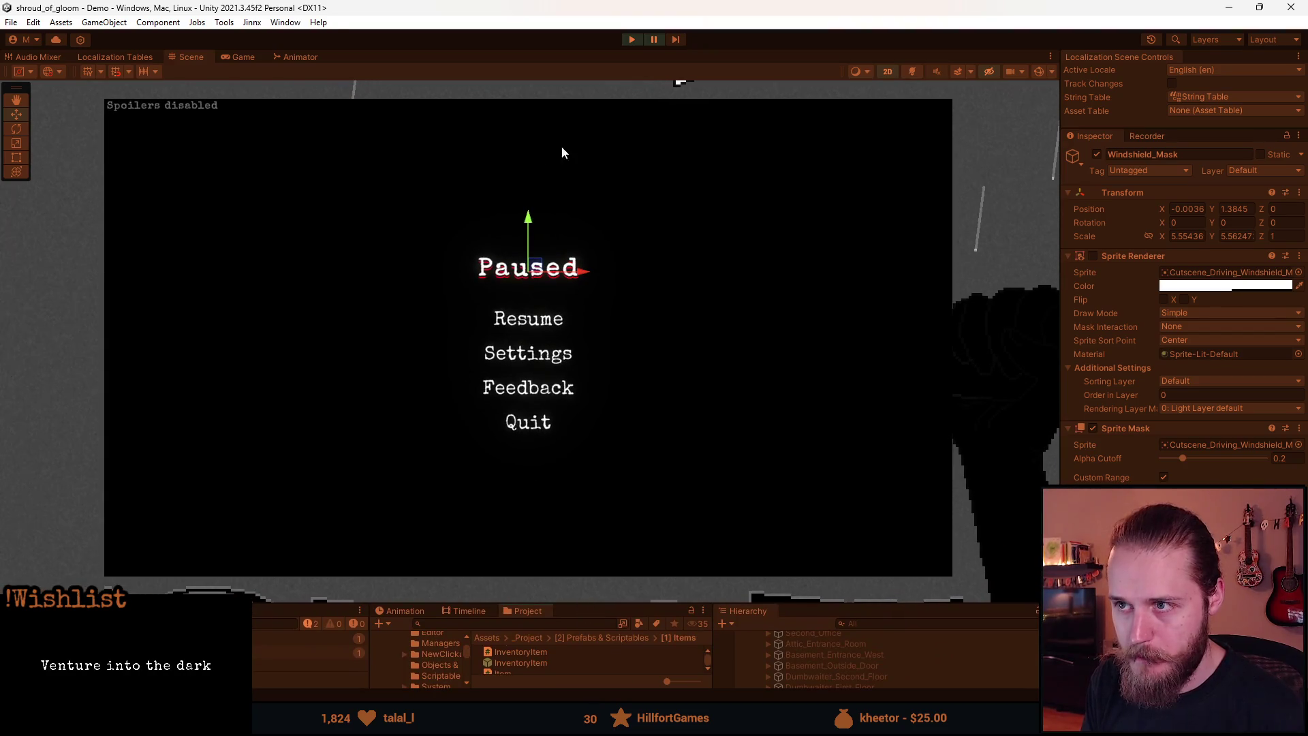
left_click(653, 39)
left_click(525, 314)
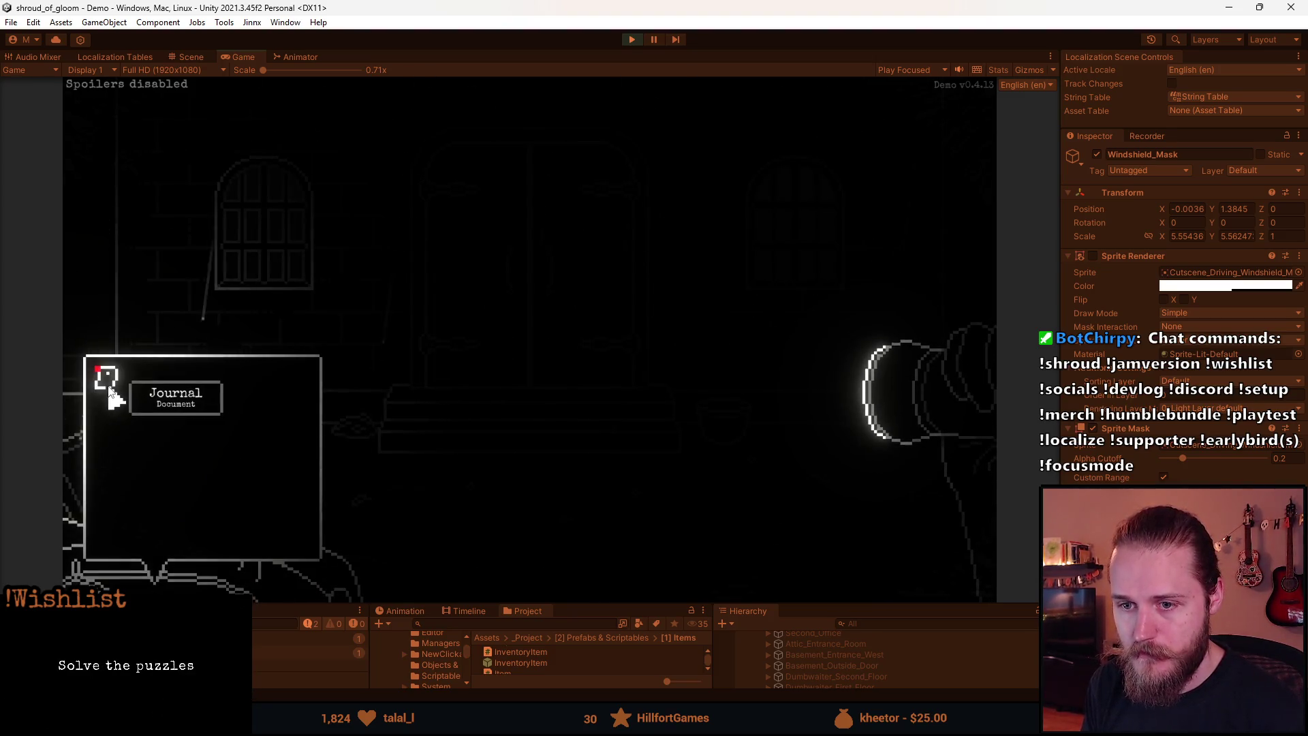
left_click(111, 387)
left_click(440, 451)
- Collect the rosary beads from the floor and check the ITEM_ROSARY_BEADS item in the inventory
left_click(750, 477)
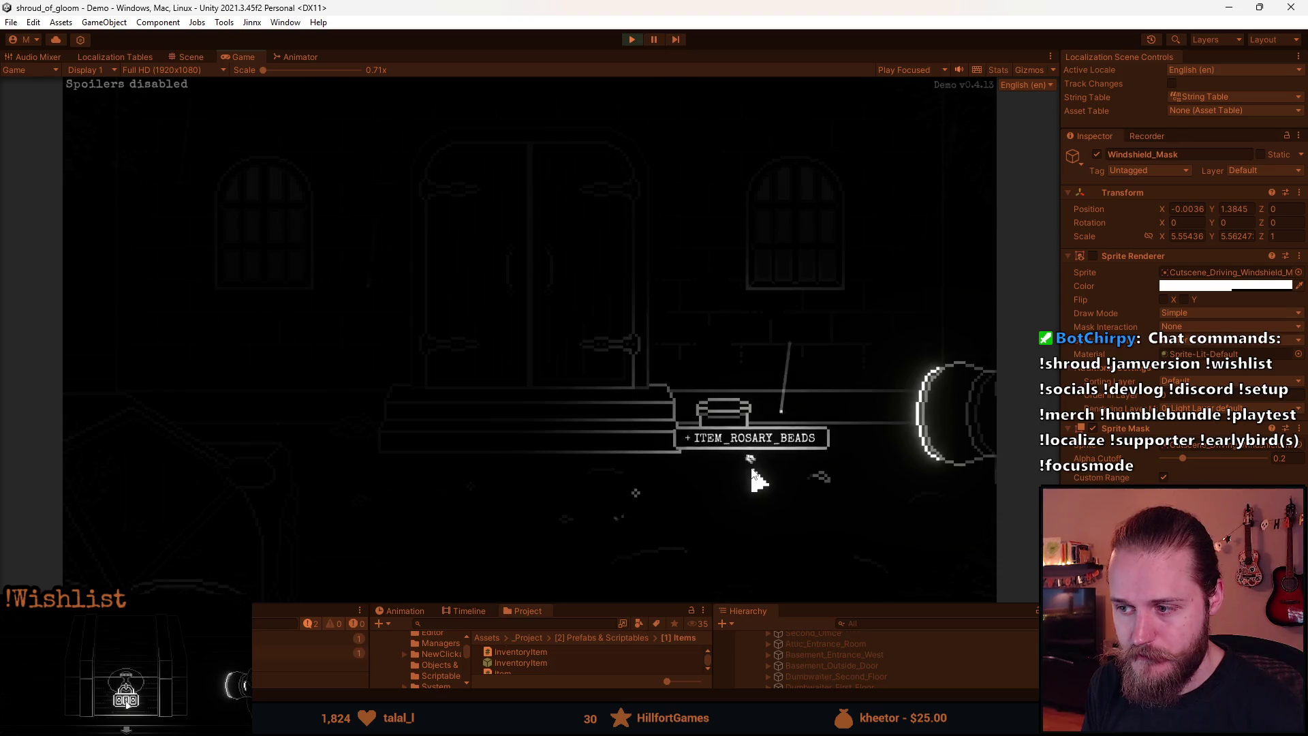
right_click(402, 535)
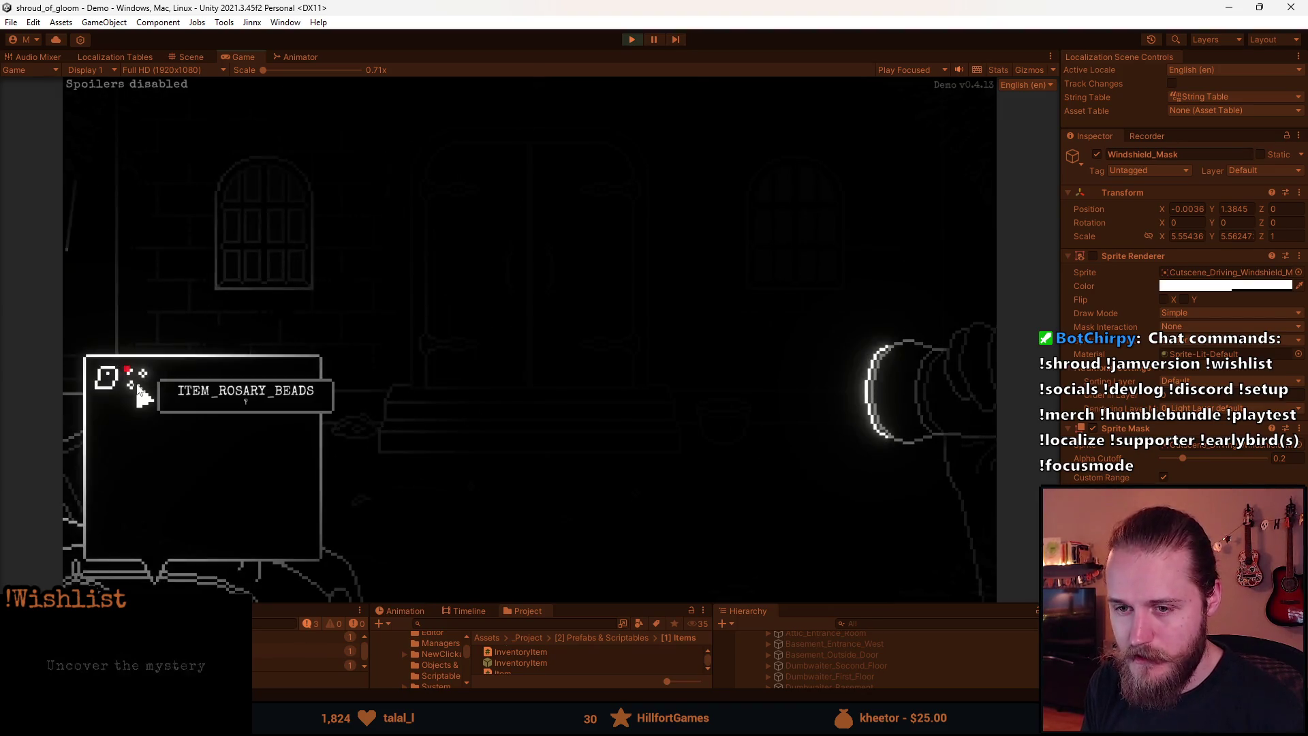
left_click(154, 427)
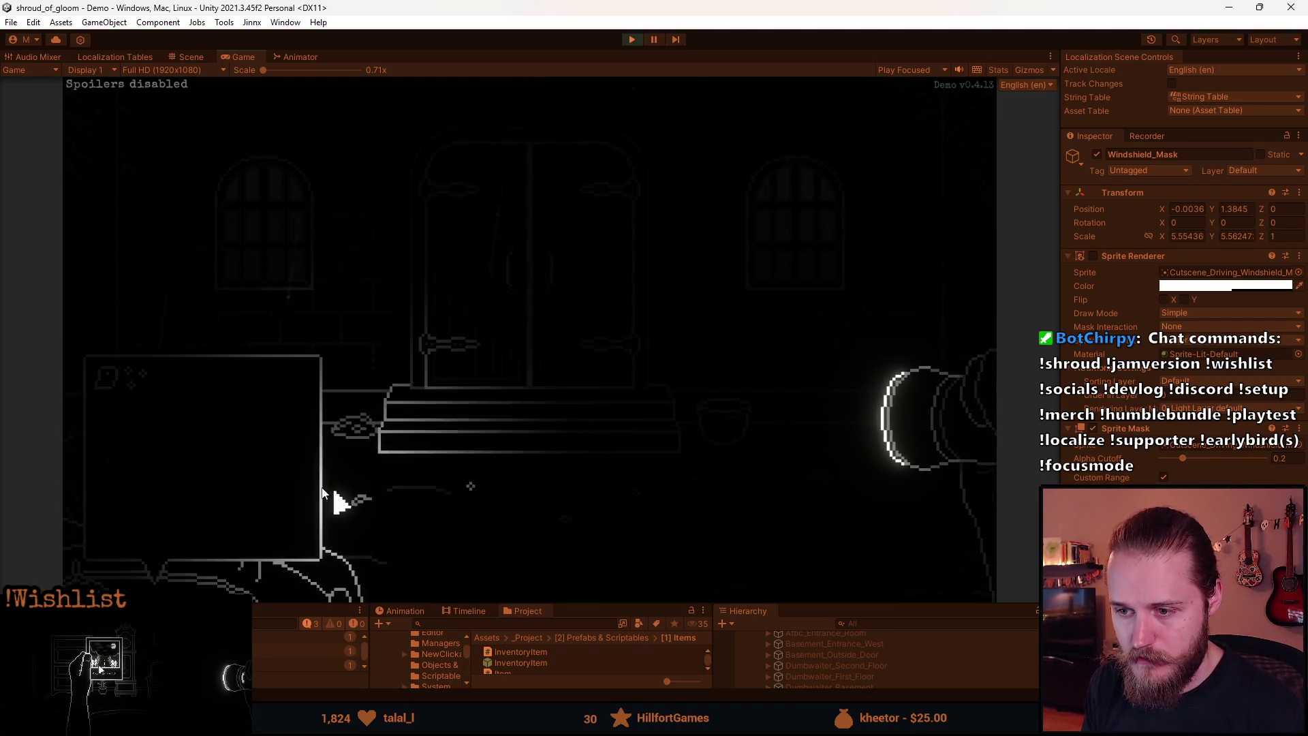
left_click(151, 436)
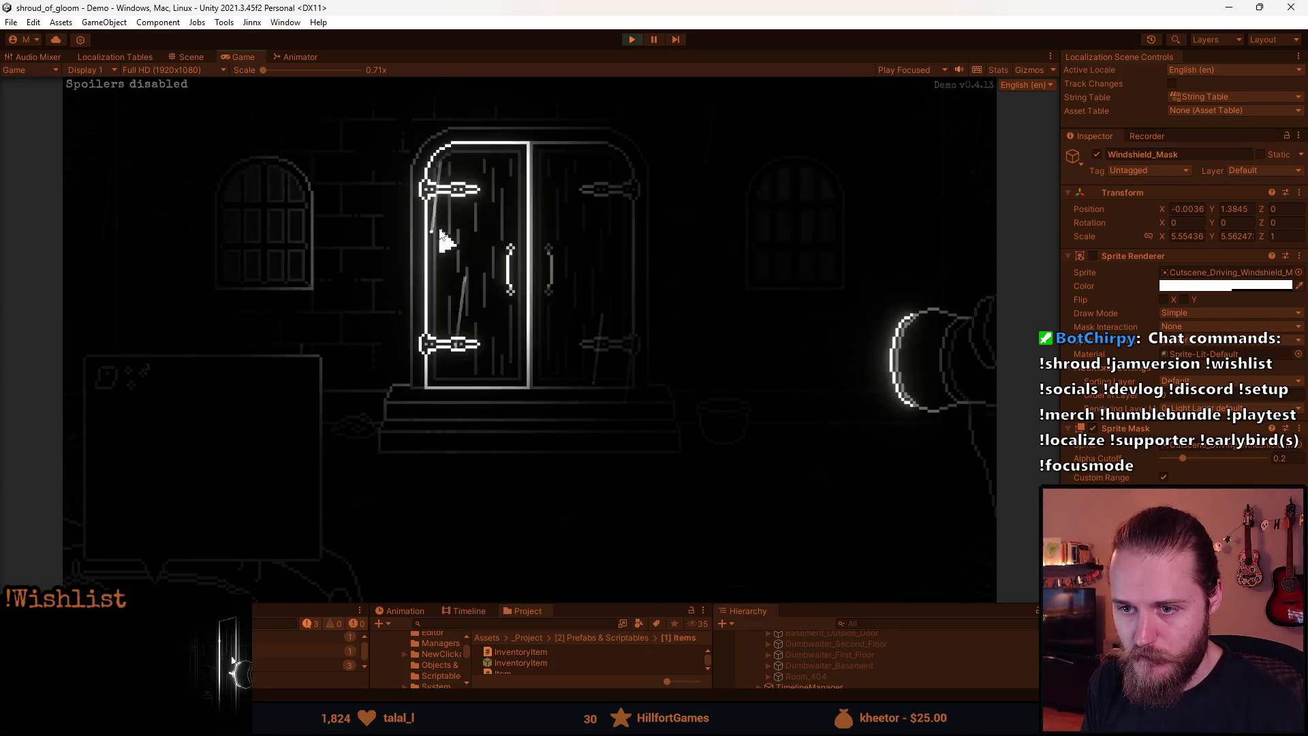
left_click(632, 41)
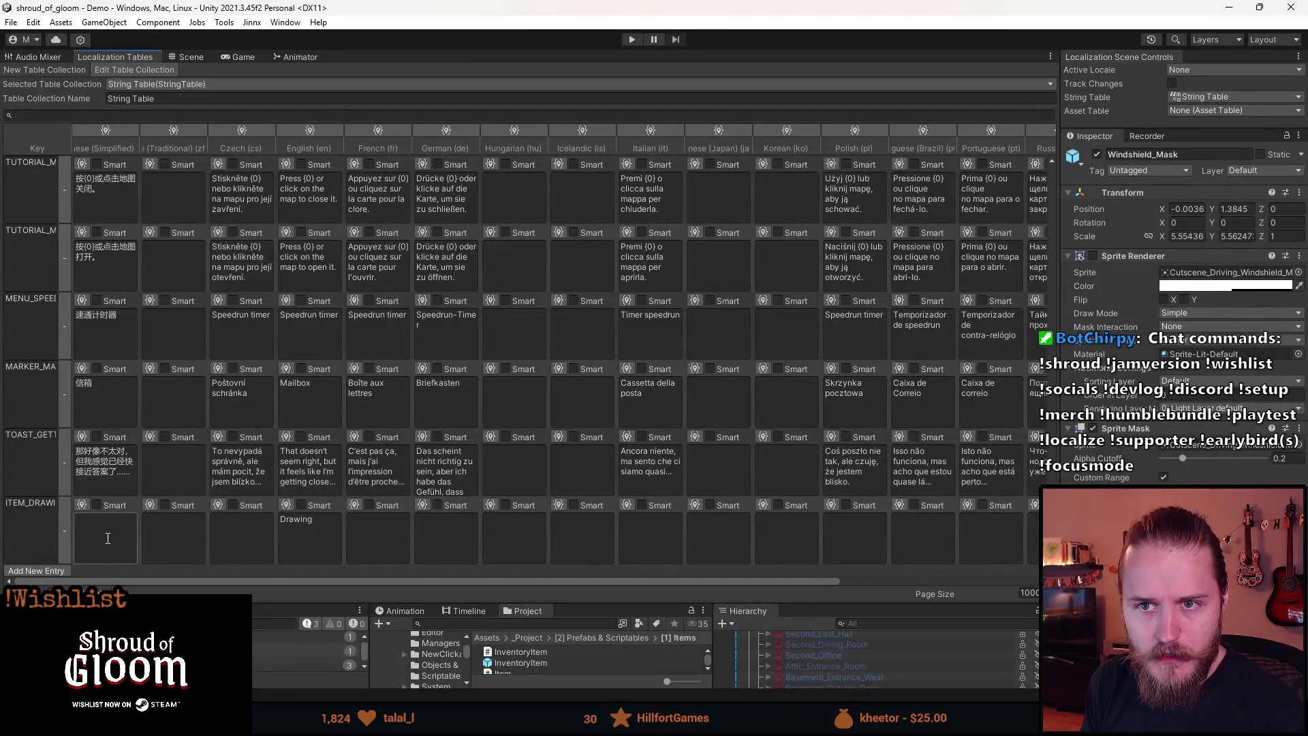
- Add a string table entry ITEM_ROSARY_BEADS with English text 'Rosary Beads', then start Play mode
left_click(56, 568)
left_click(24, 527)
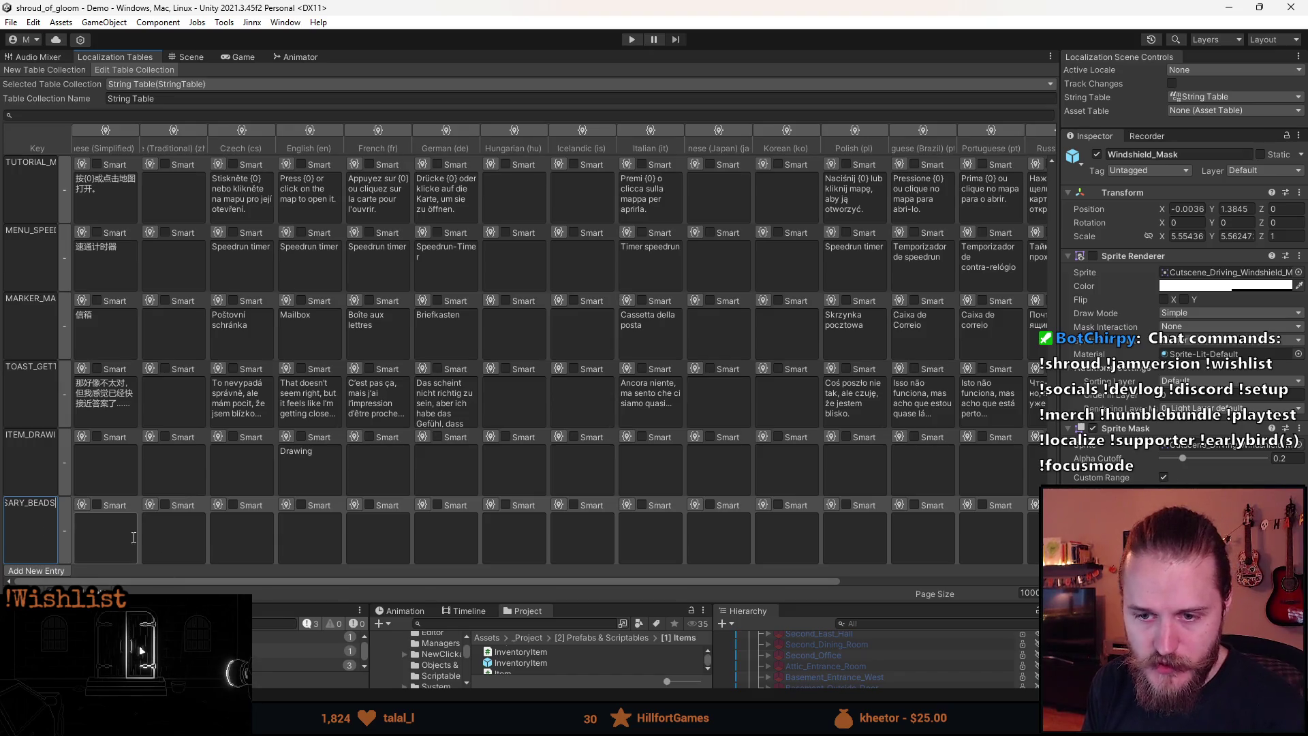
left_click(304, 547)
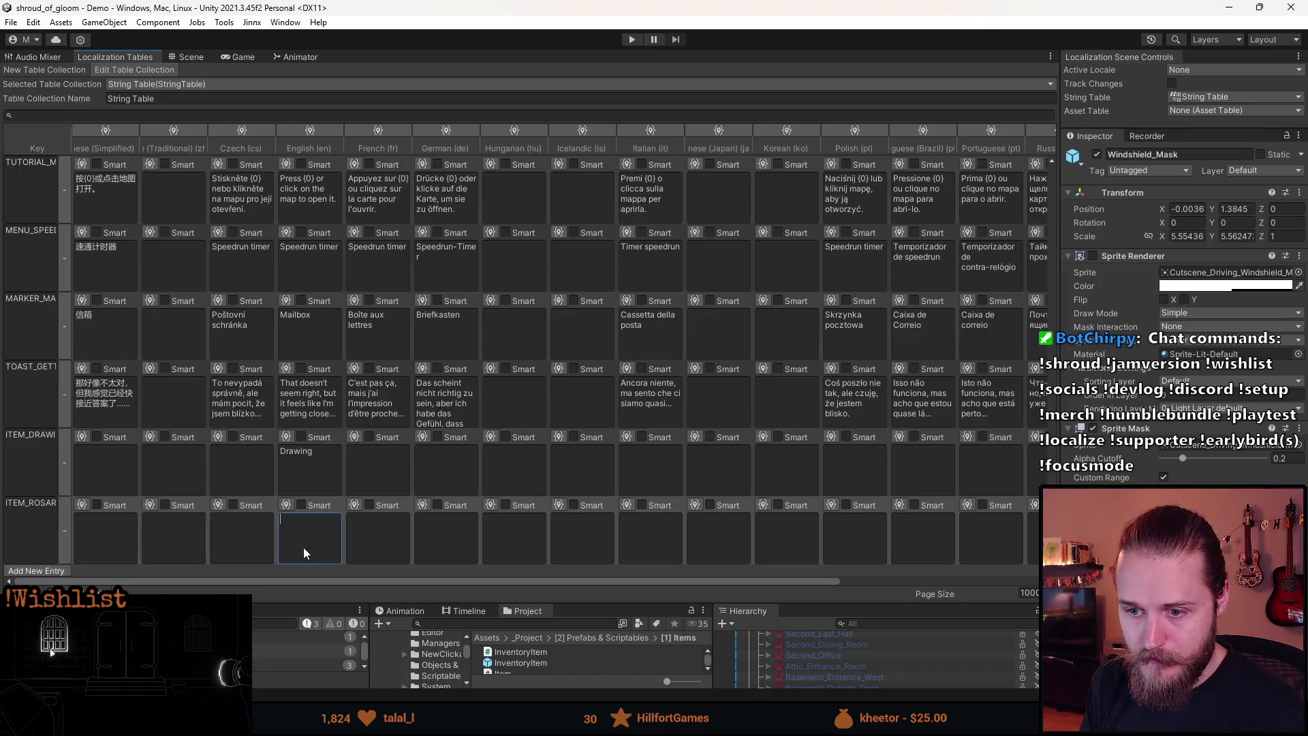
type("Rosary Beads")
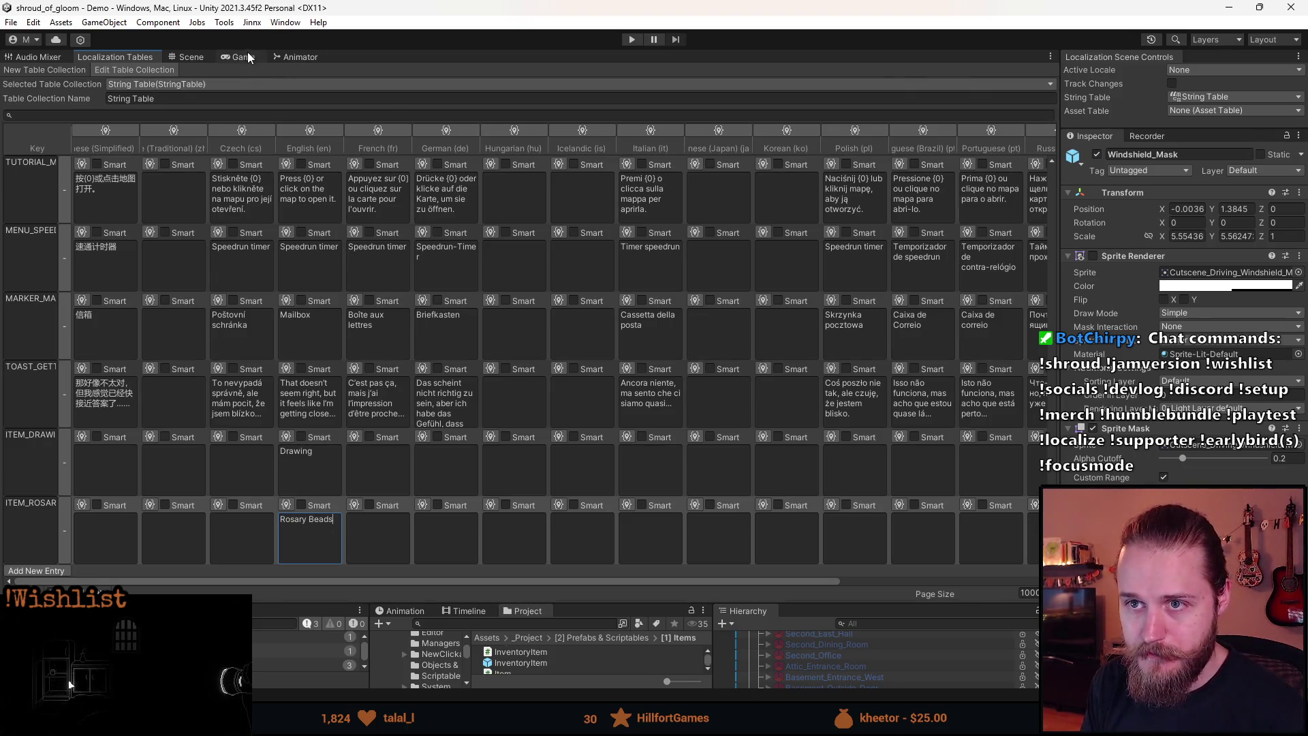
left_click(631, 40)
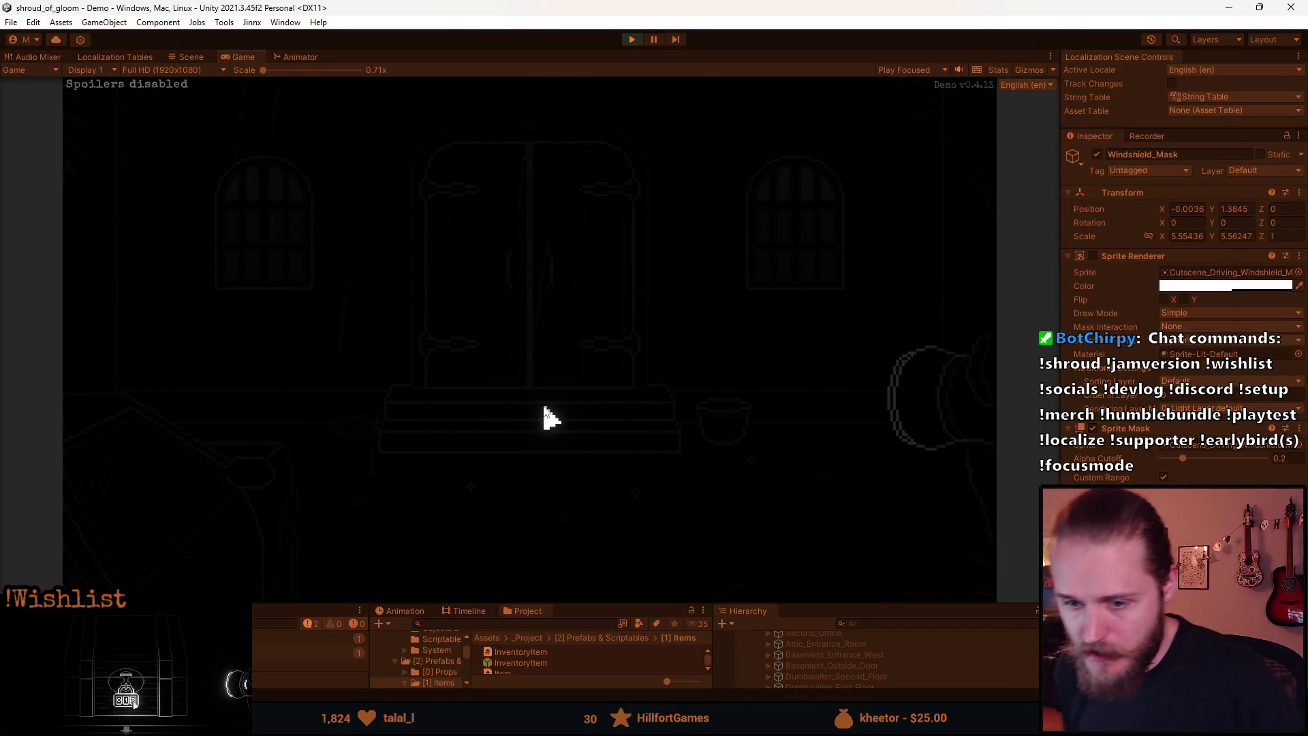
- Collect the floor sparkle and confirm the inventory now lists the item as Rosary Beads
left_click(637, 503)
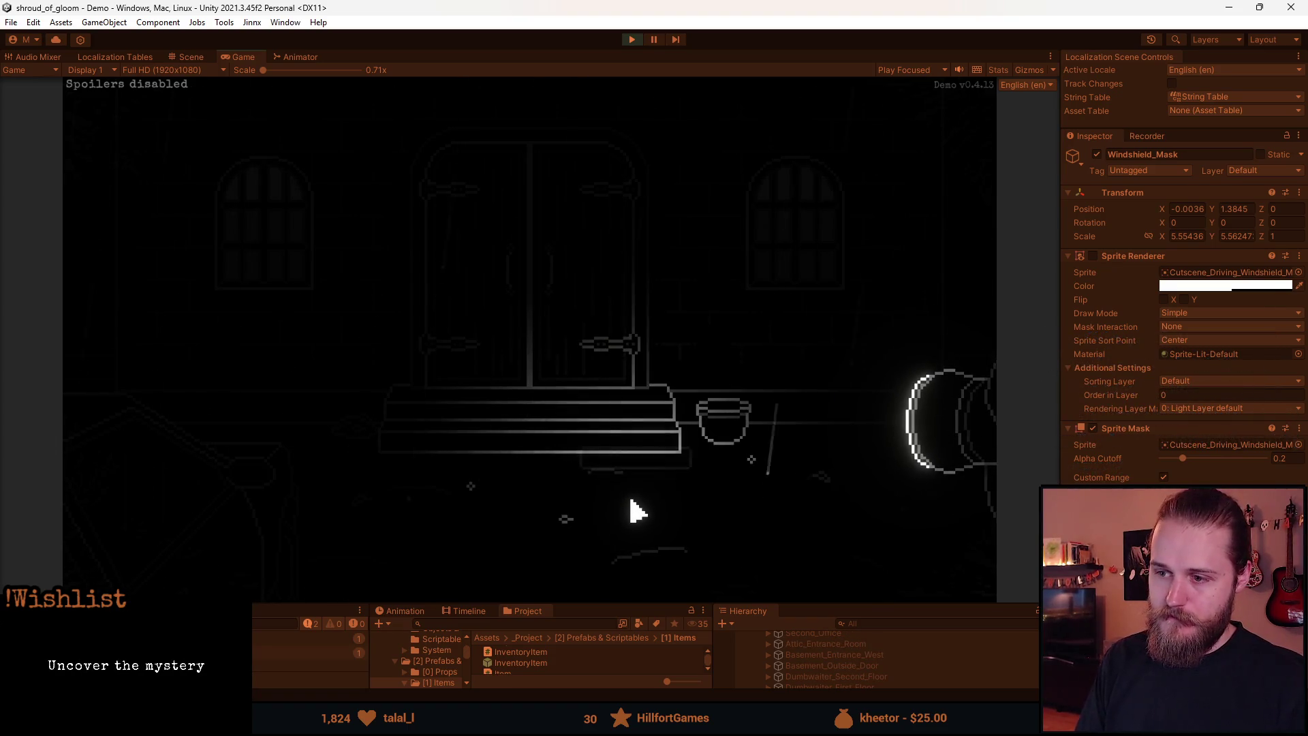
left_click(204, 586)
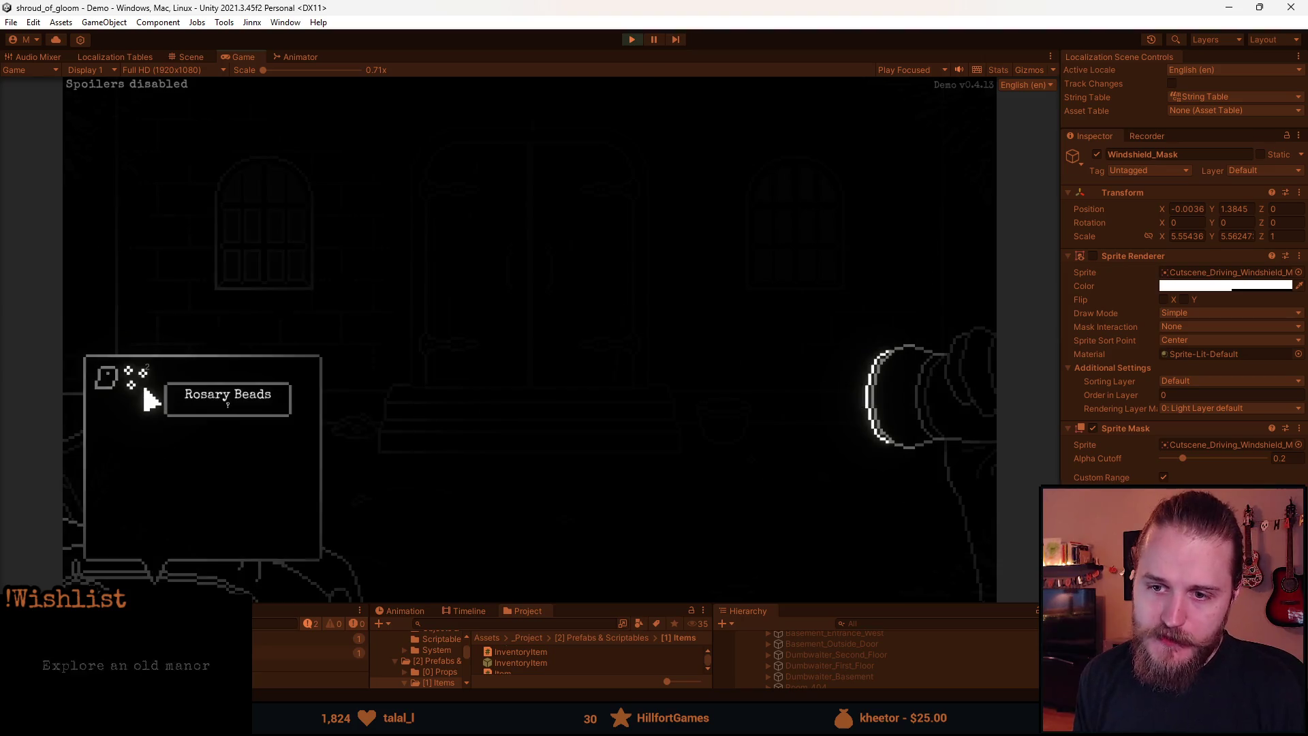
left_click(144, 392)
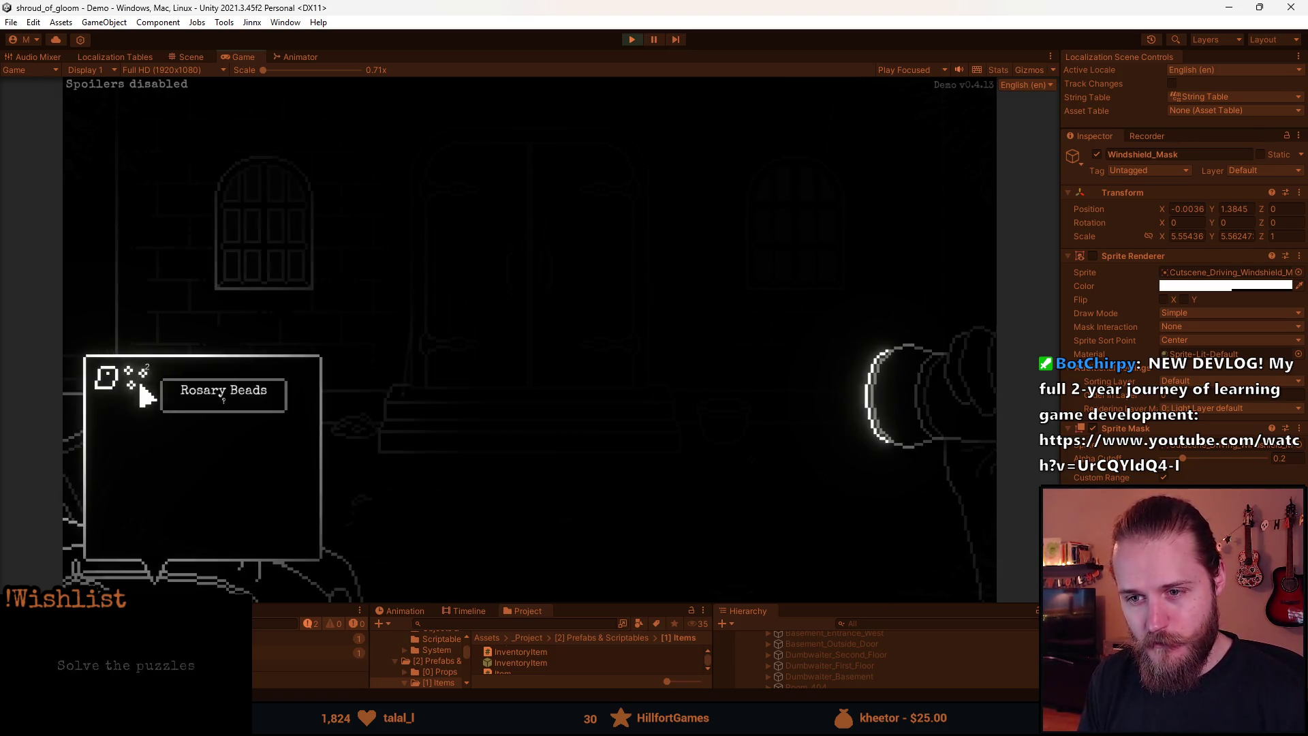
left_click(668, 510)
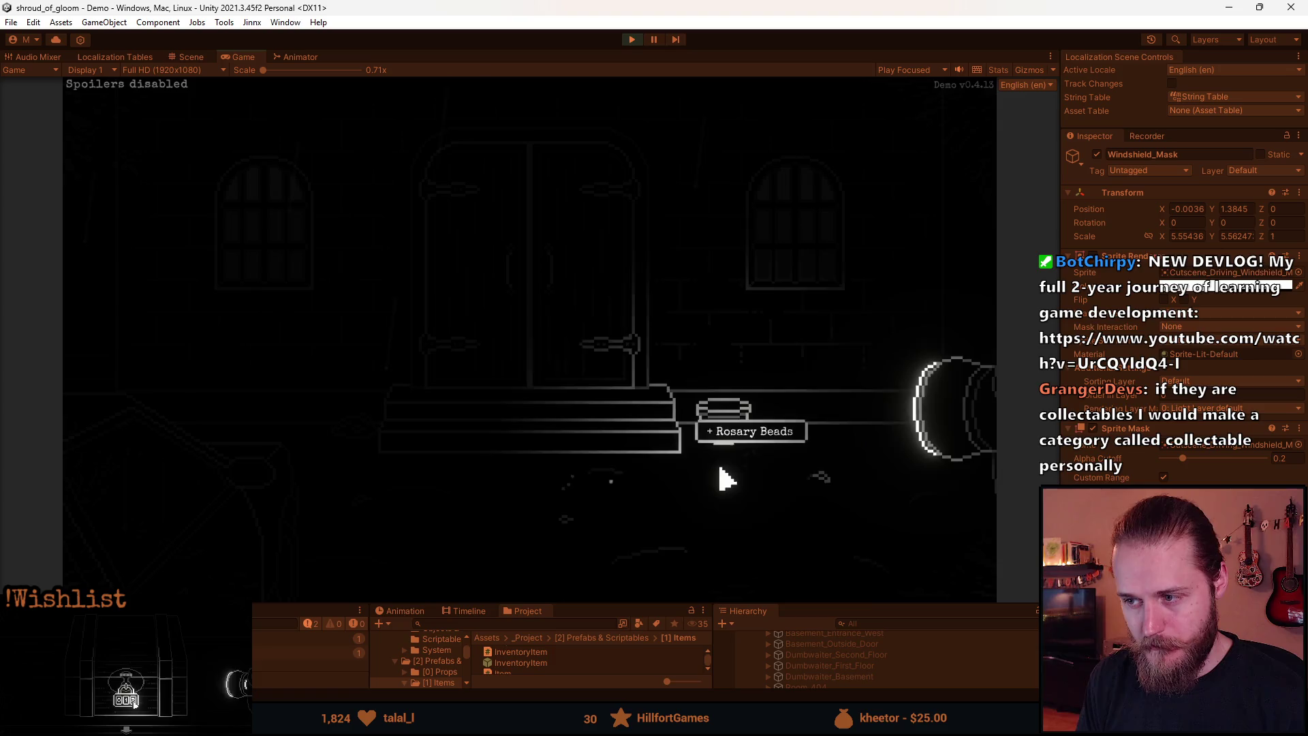
- Try the Rosary Beads on the door and other room spots, then pause the game
left_click(307, 446)
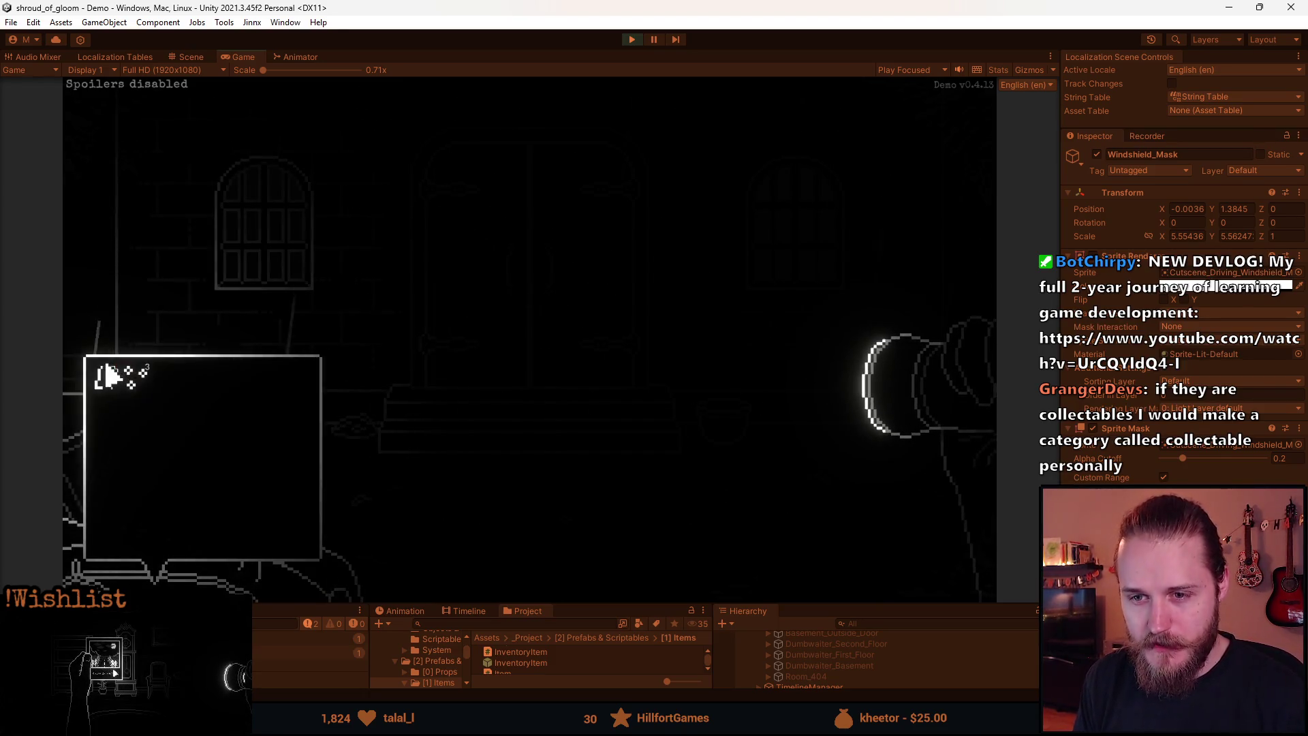
left_click(151, 396)
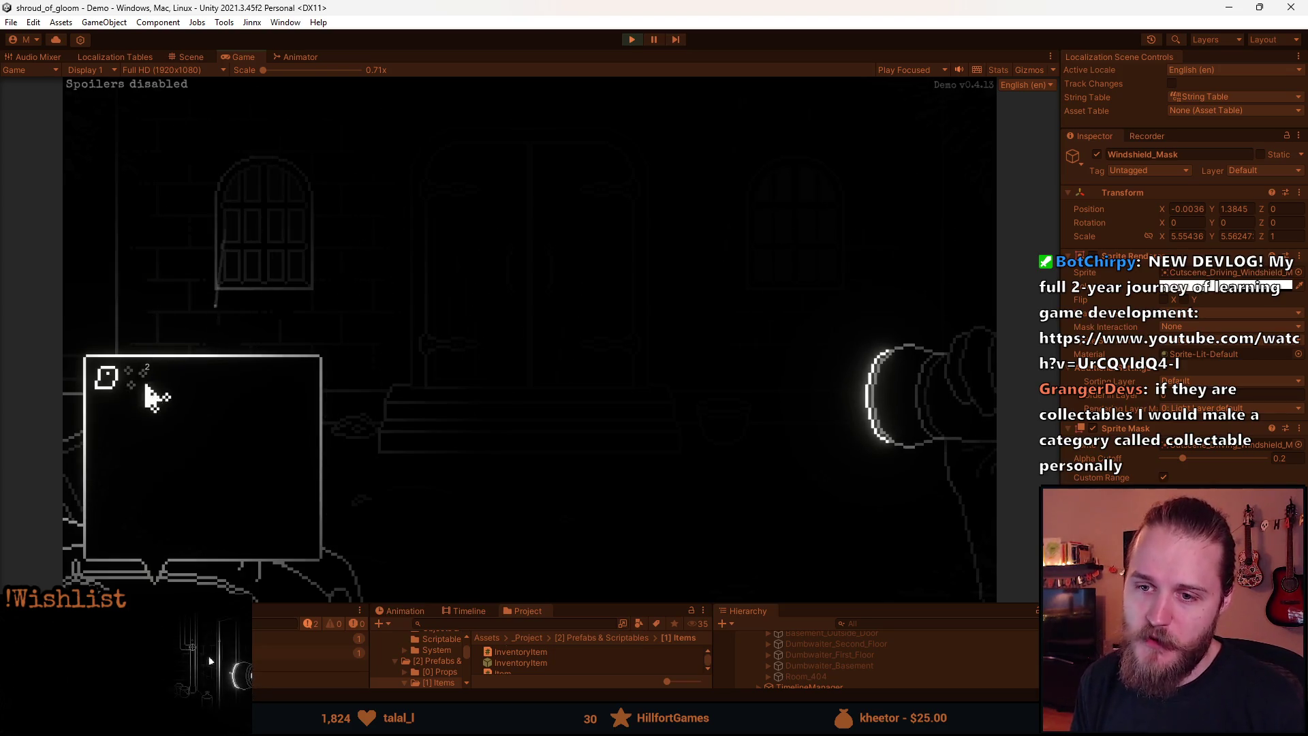
left_click(267, 253)
left_click(513, 316)
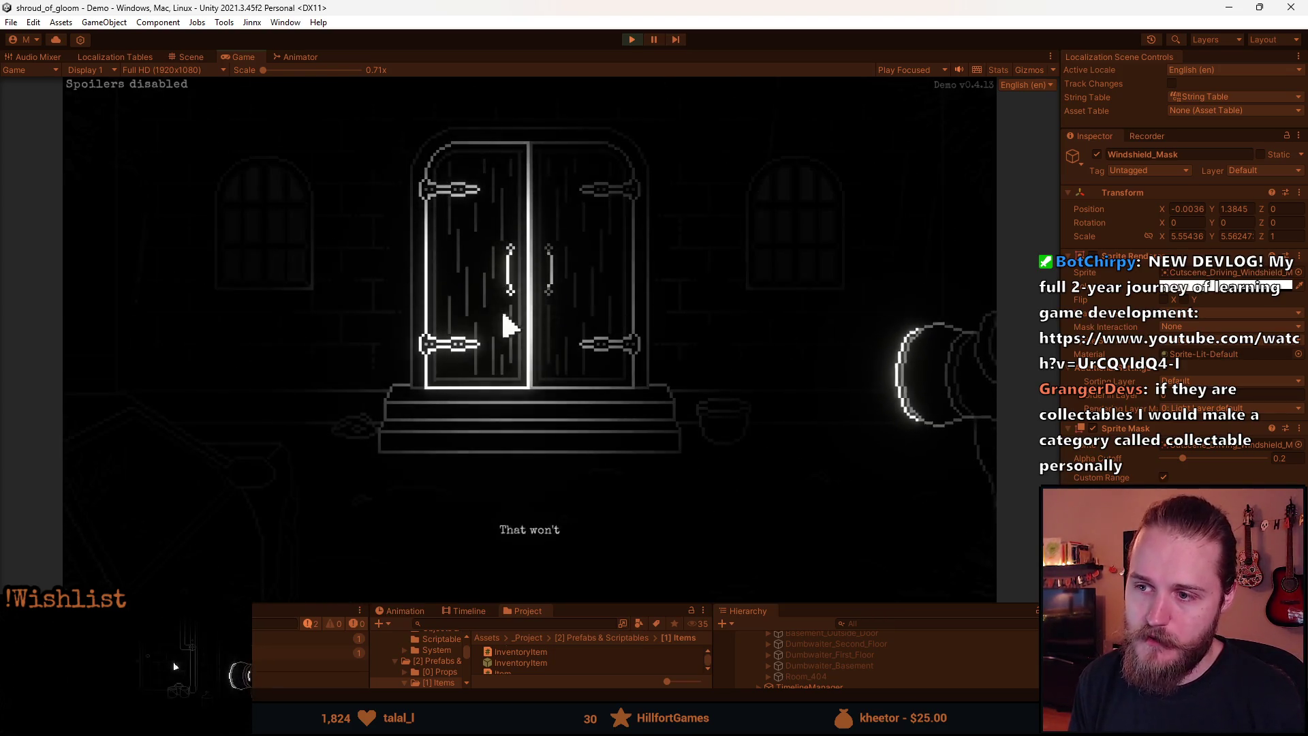
left_click(132, 403)
left_click(782, 268)
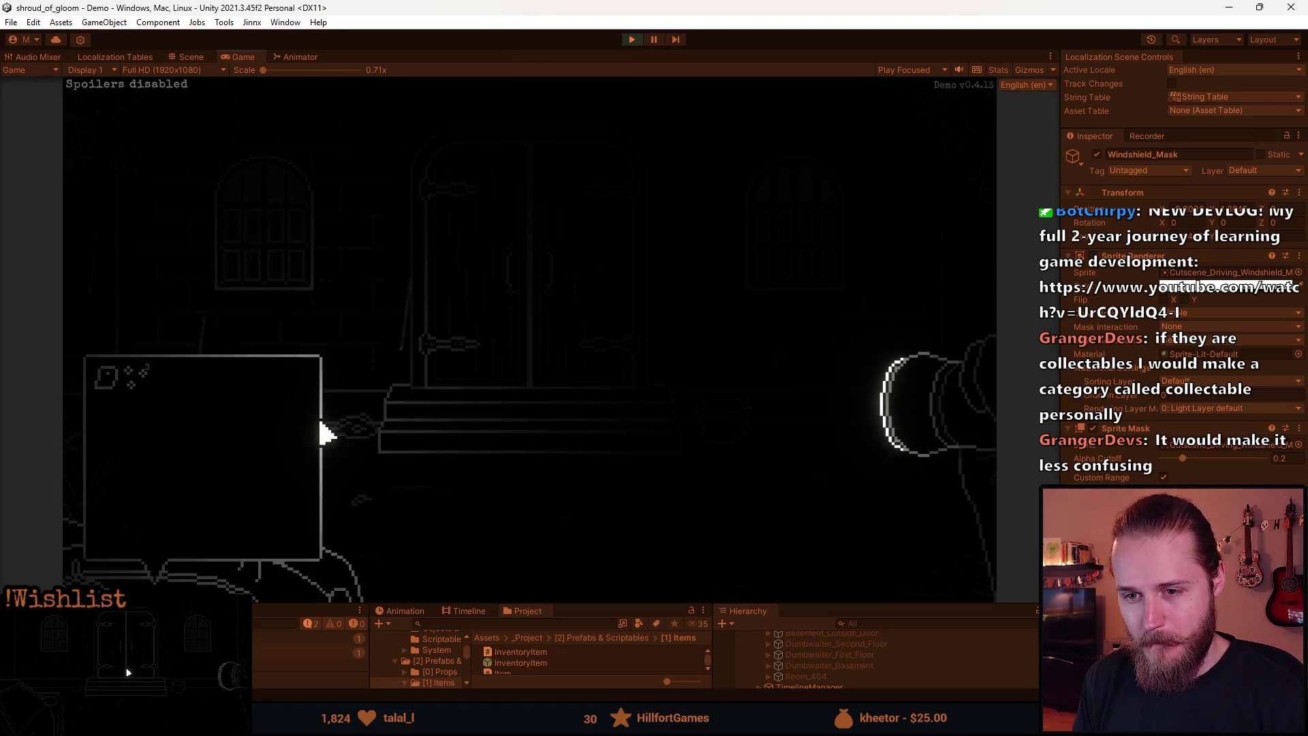
key("Escape")
- Stop Play mode, search the Project panel for 'inventoryitem', and select the Item script
left_click(632, 40)
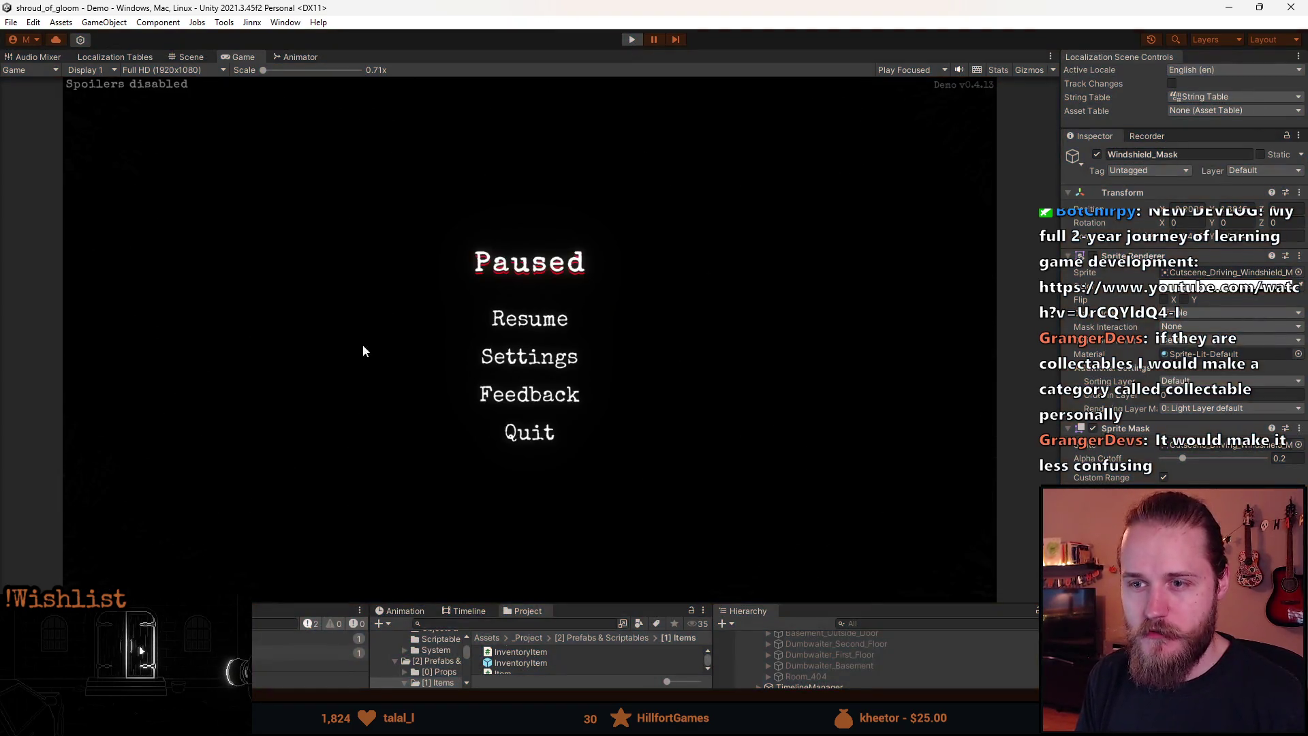
left_click(520, 484)
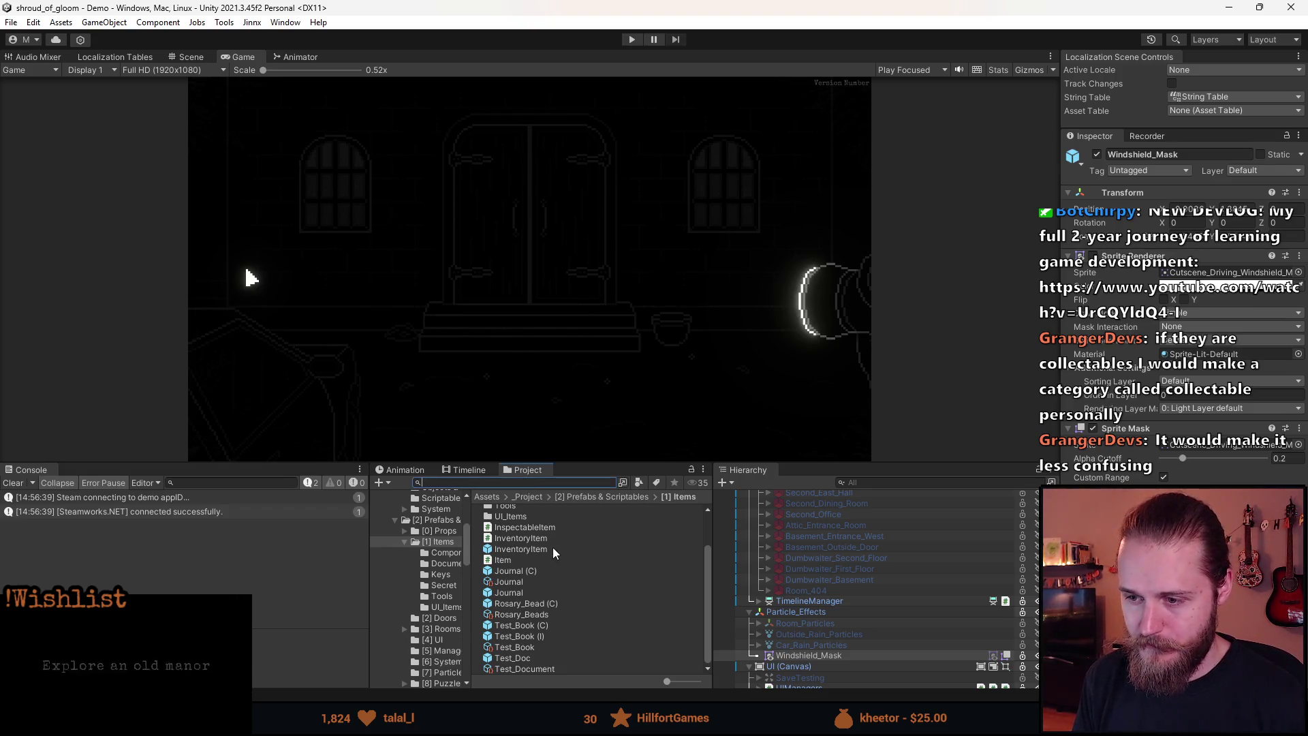
type("inventor")
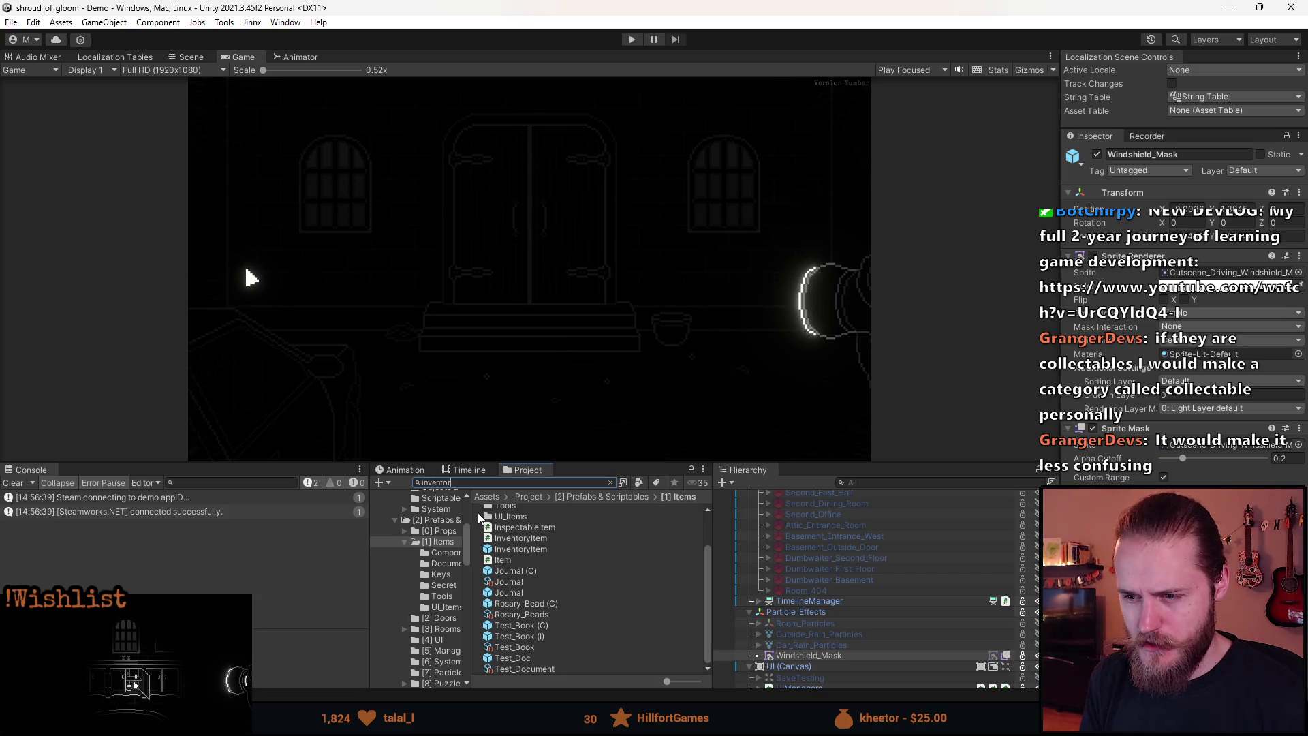
type("y")
type("item")
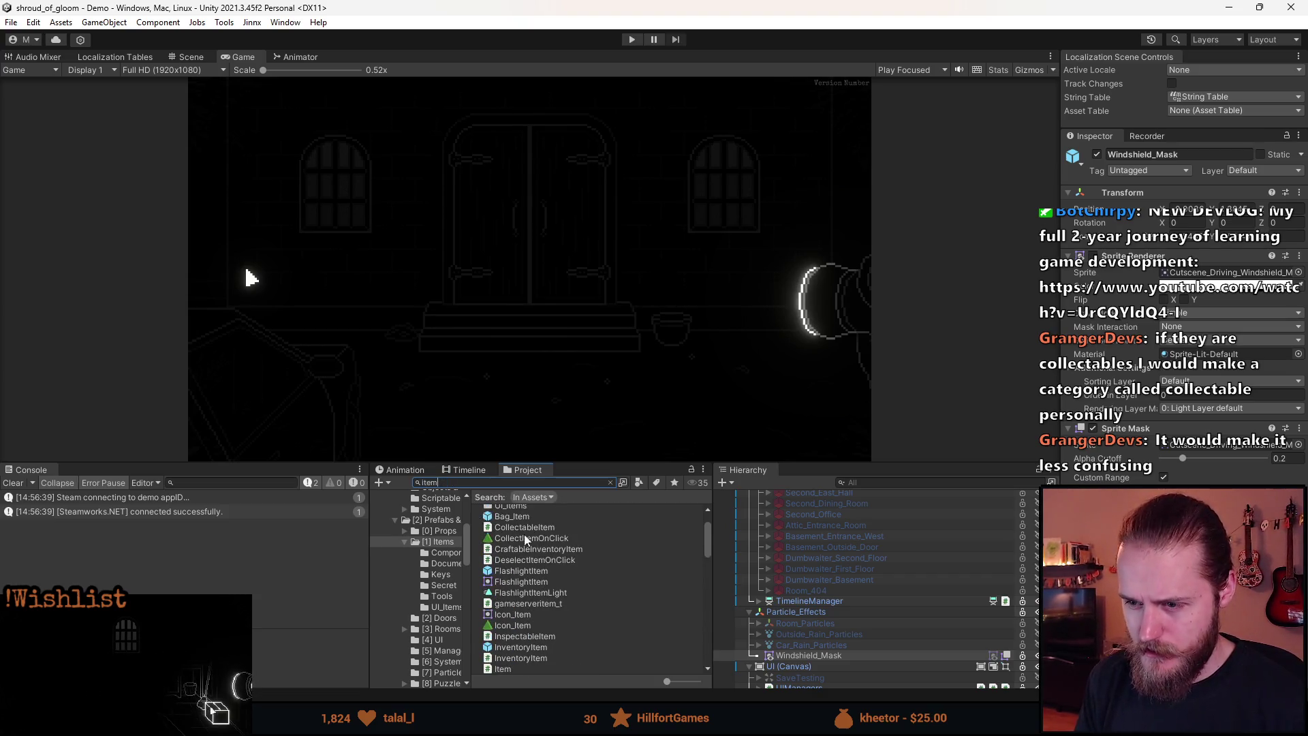
scroll(565, 614, "down", 10)
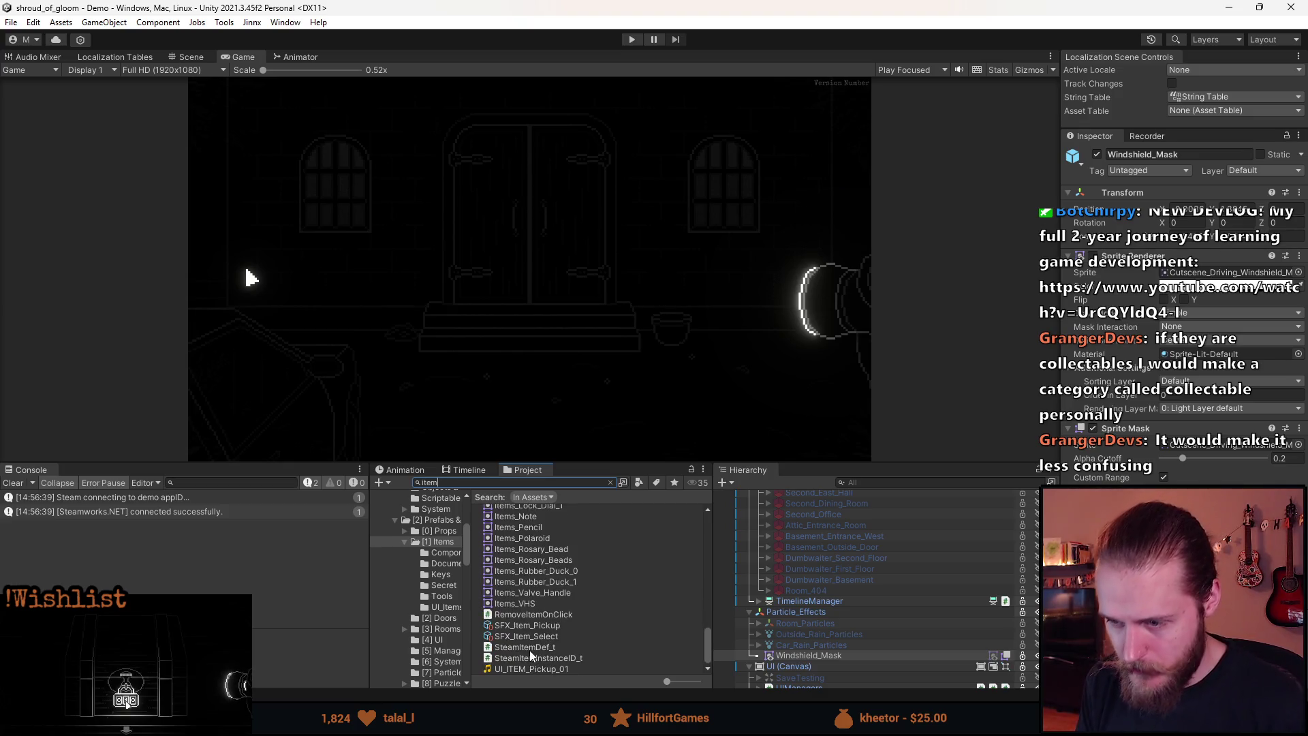
scroll(529, 650, "up", 6)
scroll(525, 651, "up", 10)
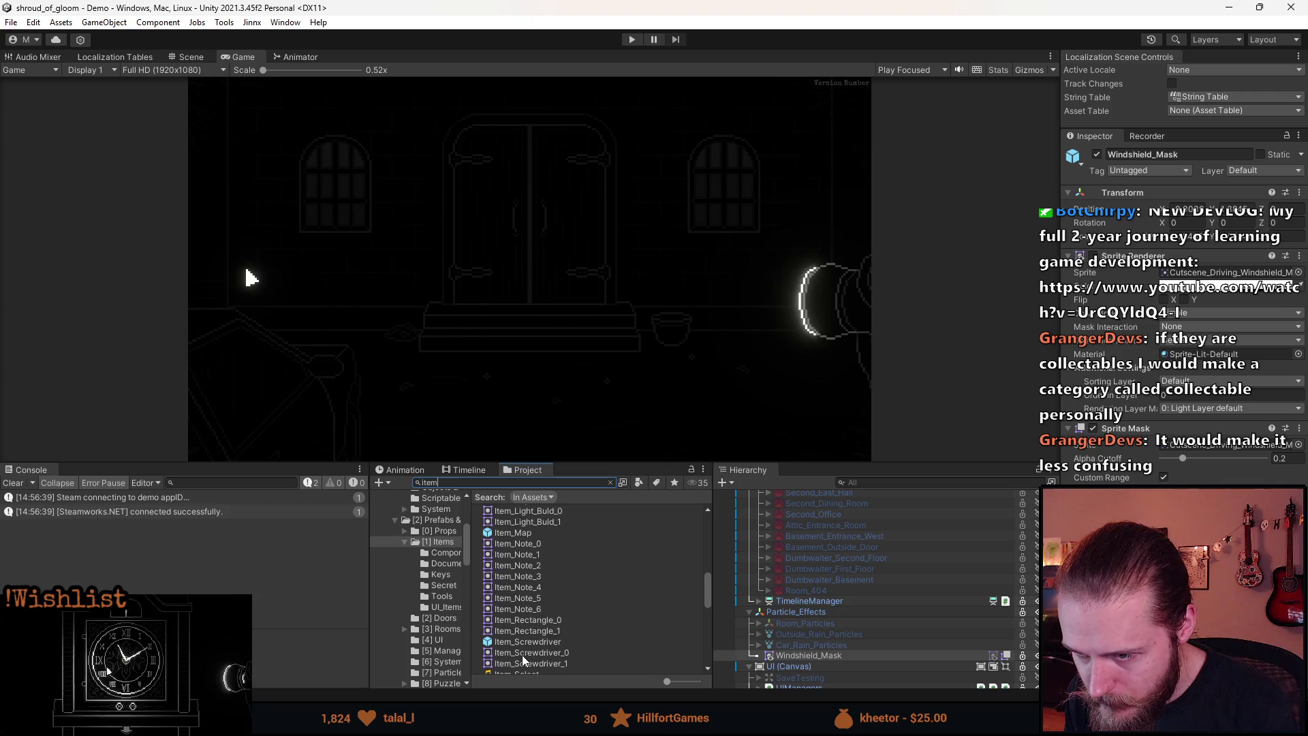
scroll(525, 644, "down", 2)
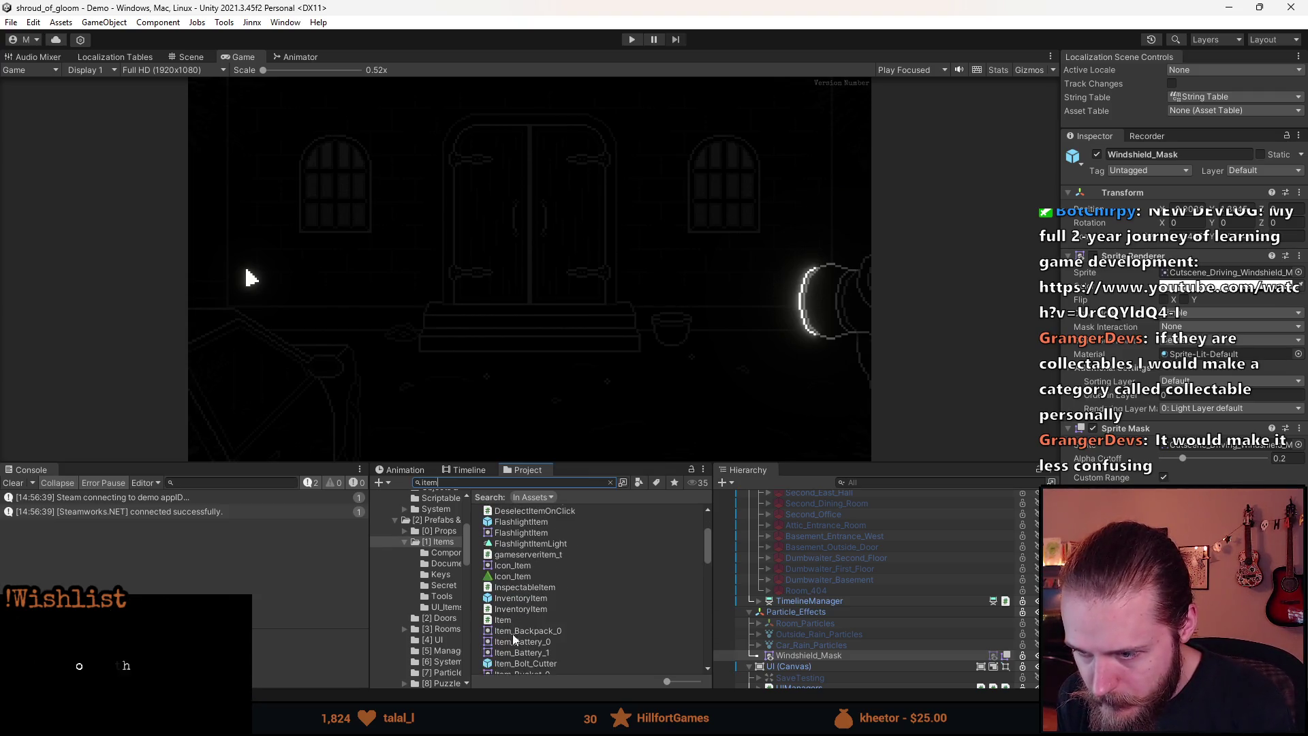
left_click(504, 620)
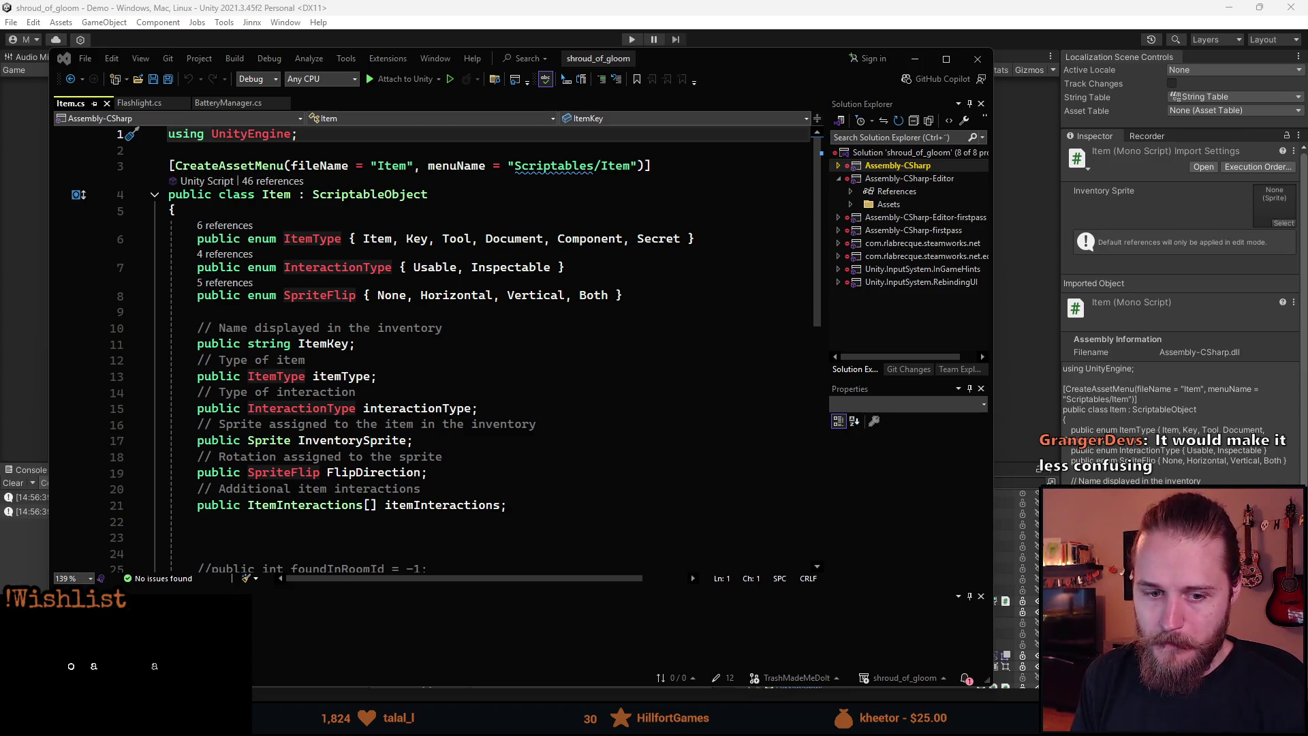
- Append ', Collectable' after Secret in the ItemType enum of Item.cs
scroll(684, 237, "down", 1)
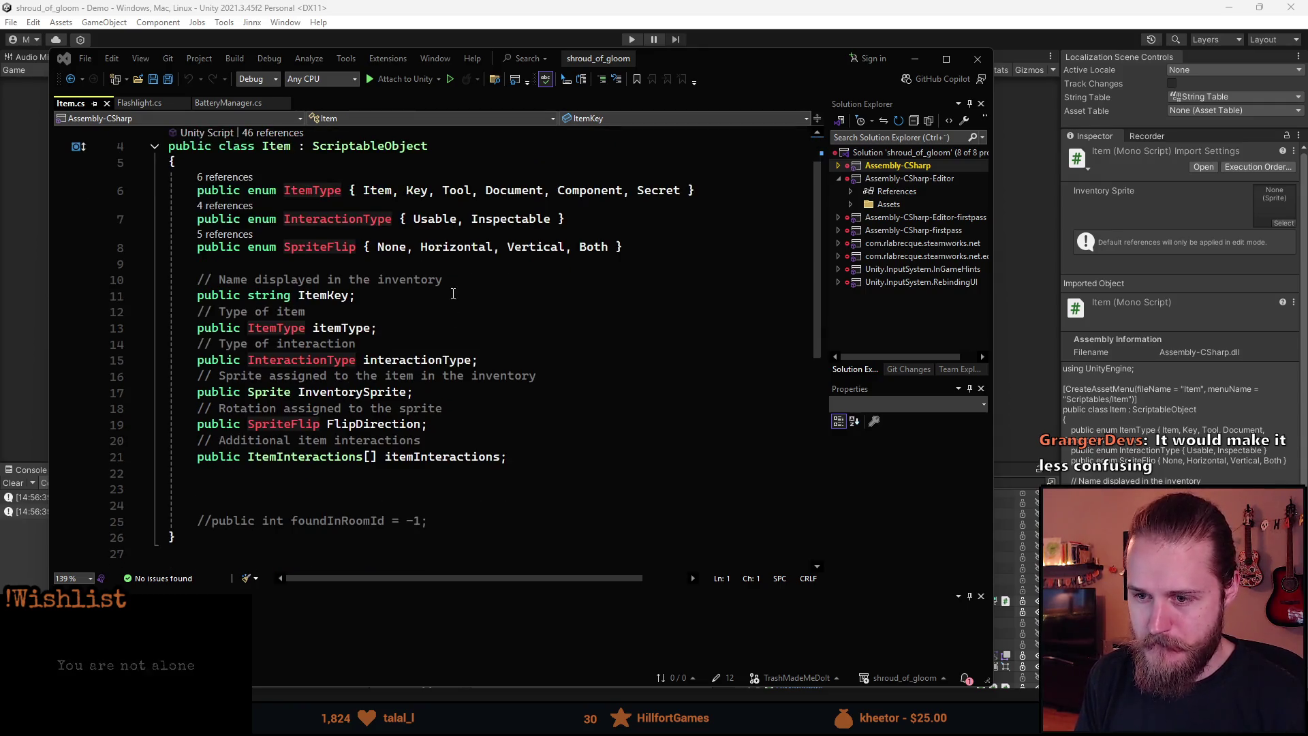
scroll(683, 236, "up", 1)
left_click(683, 237)
type(", C")
type("ollecti")
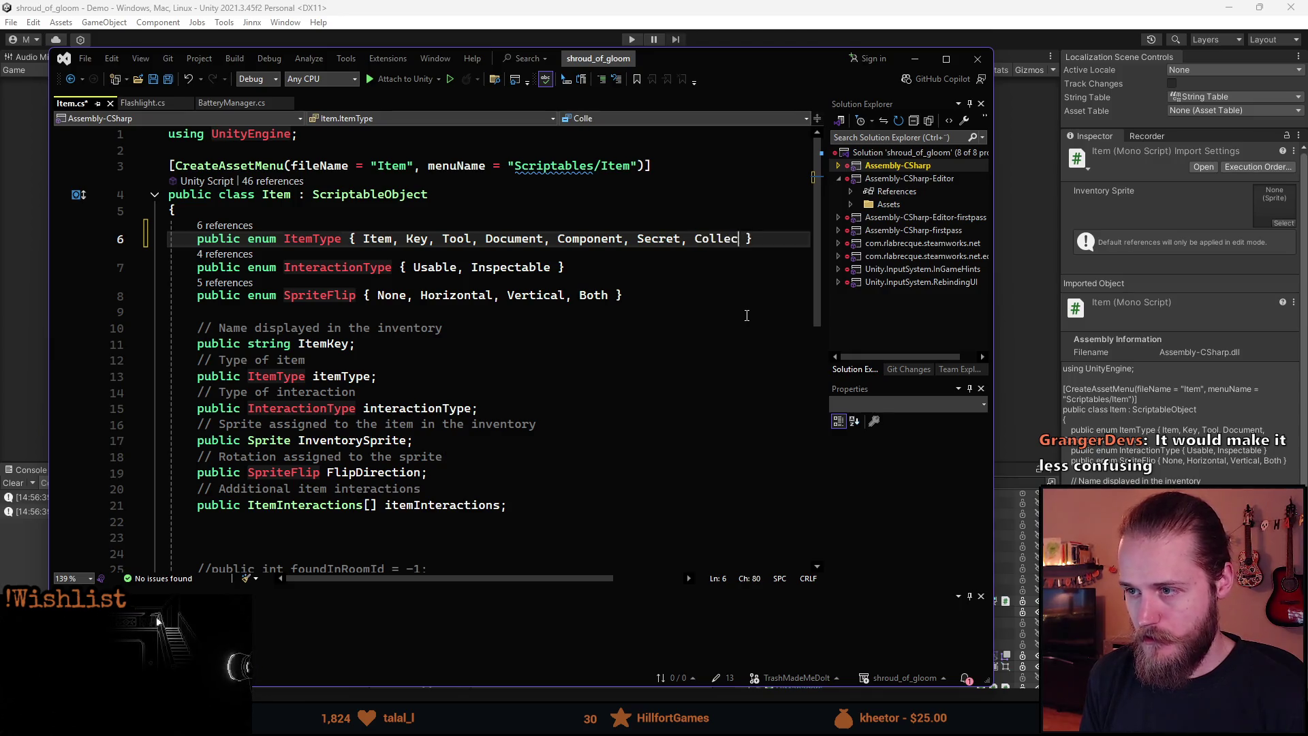
key("BackSpace")
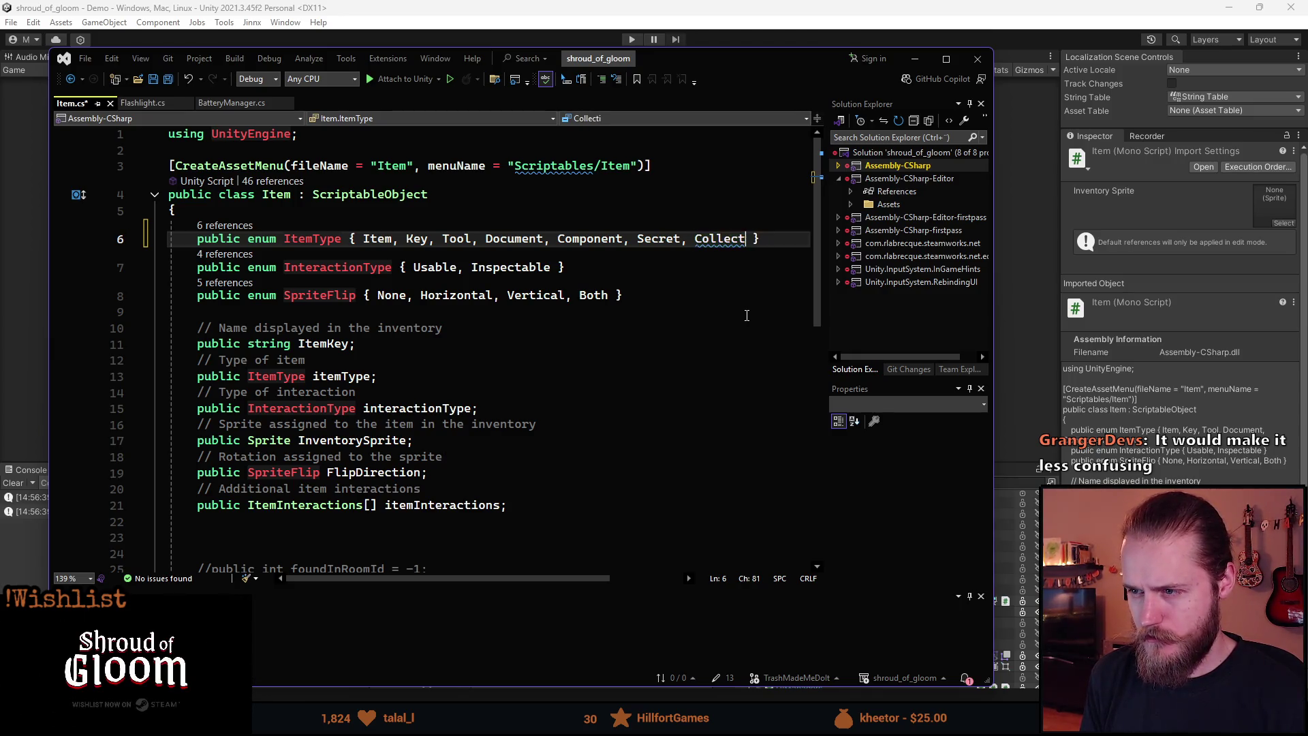
type("able")
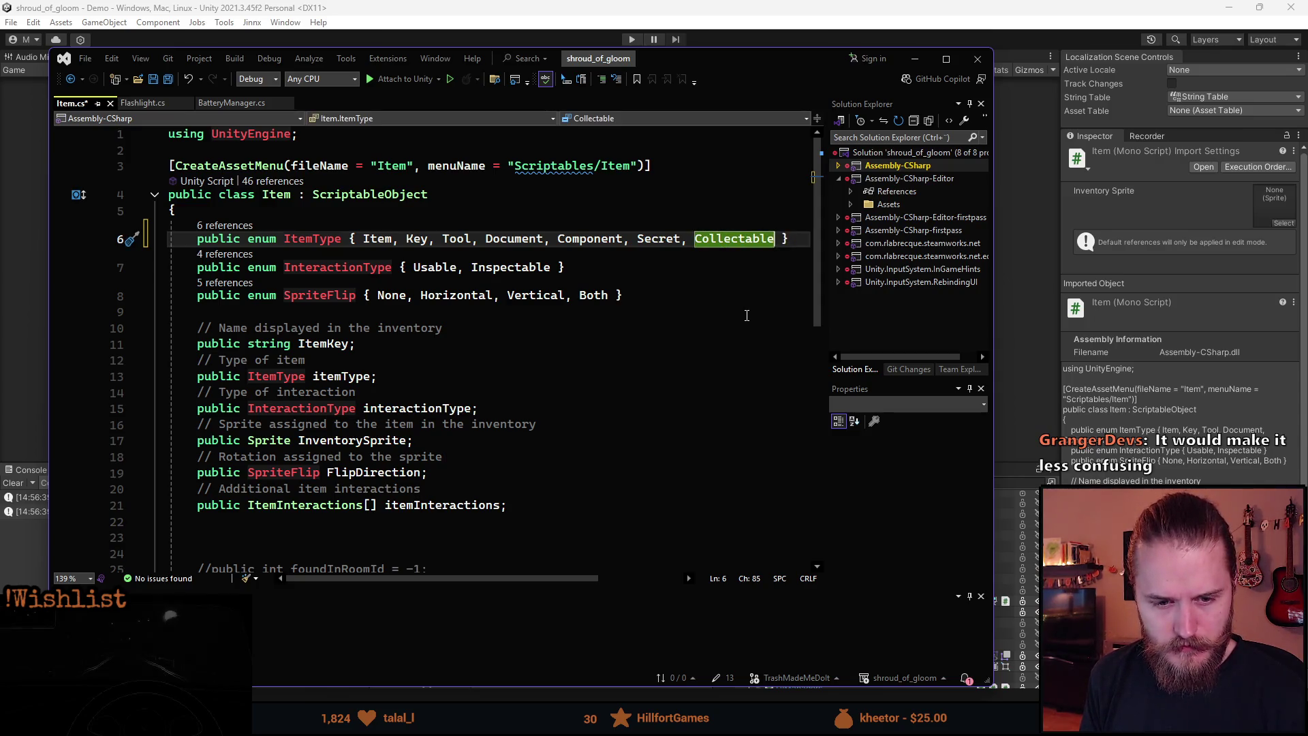
key("Down")
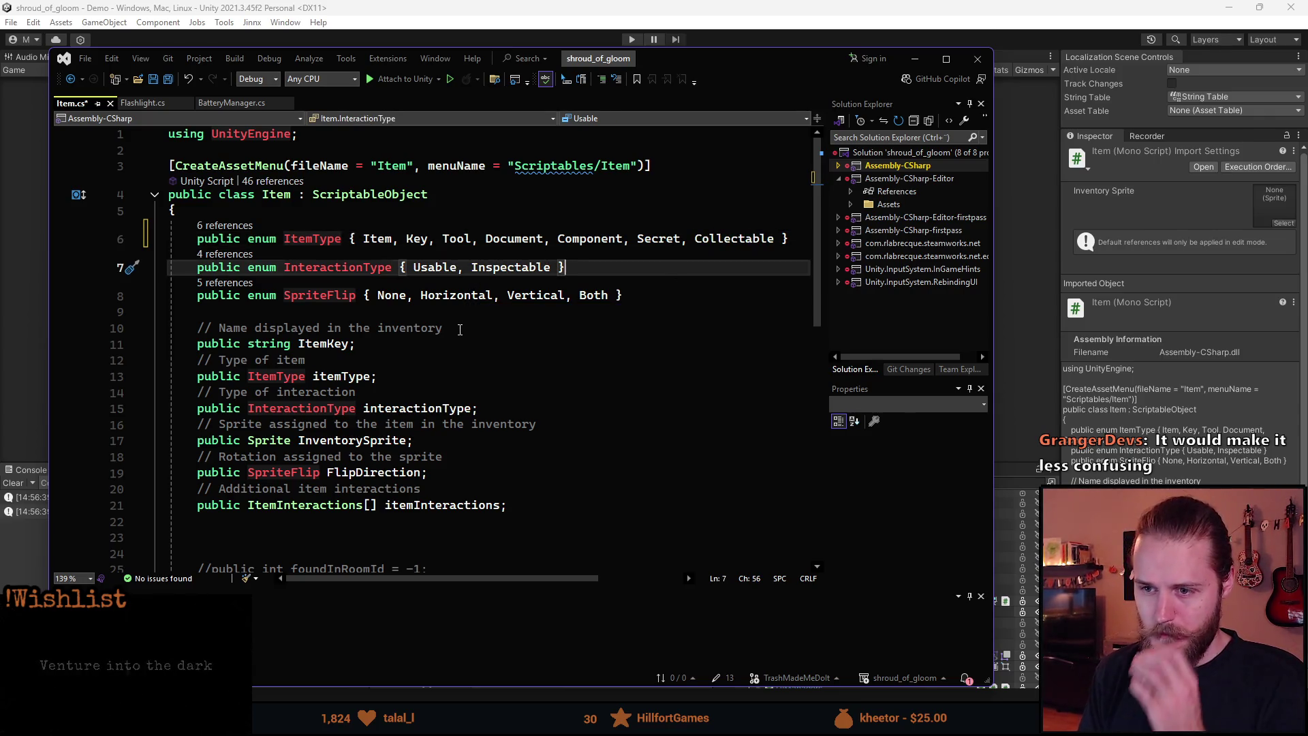
scroll(458, 359, "down", 3)
scroll(457, 359, "up", 3)
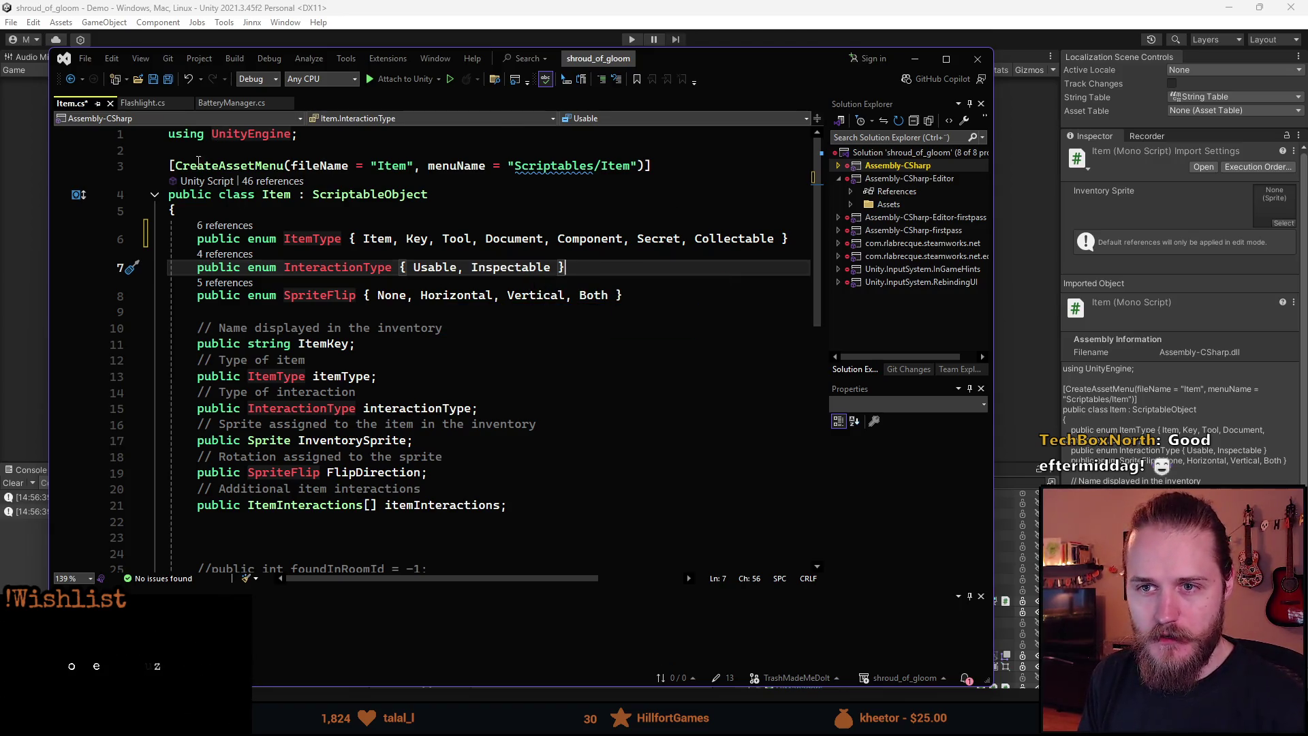
- Save Item.cs and search the Solution Explorer for 'inventoryitem'
key("ctrl+s")
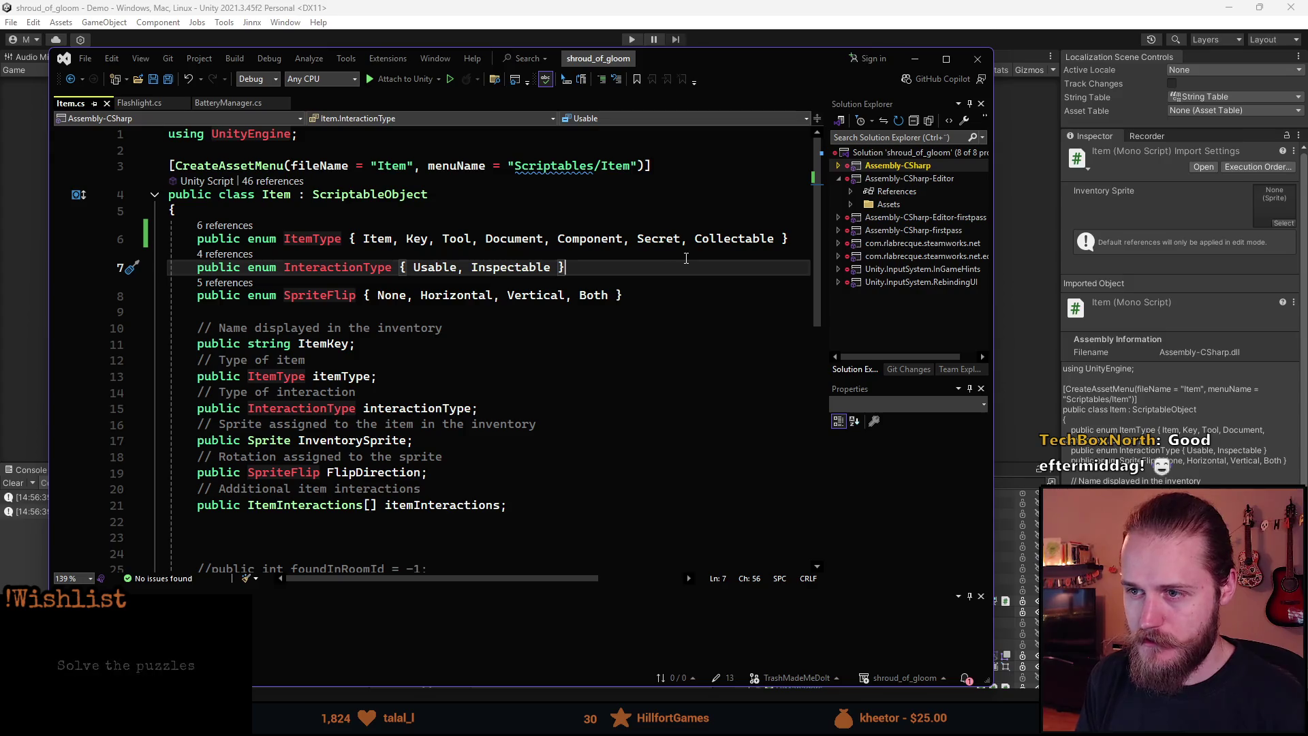
left_click(898, 138)
type("inventoryitem")
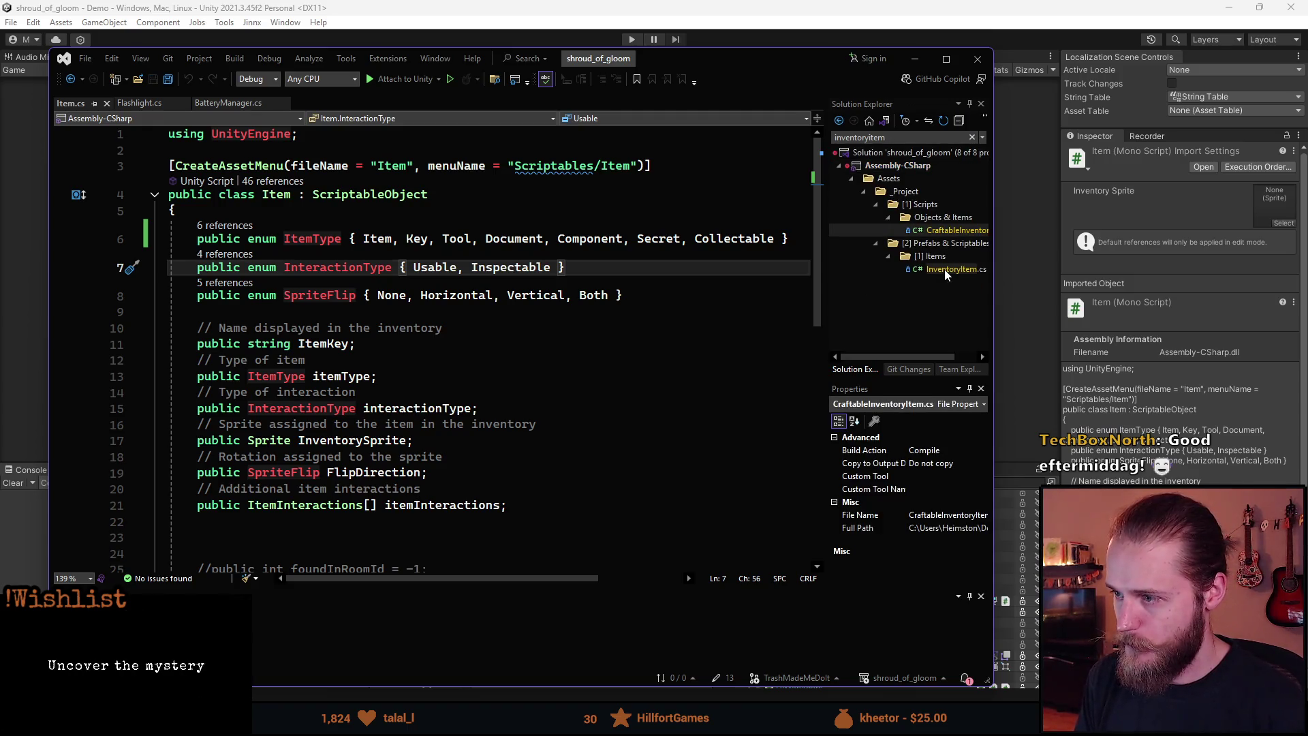
- Open InventoryItem.cs and add ITEM_TYPE_COLLECTABLE after ITEM_TYPE_SECRET
double_click(941, 270)
scroll(475, 306, "down", 1)
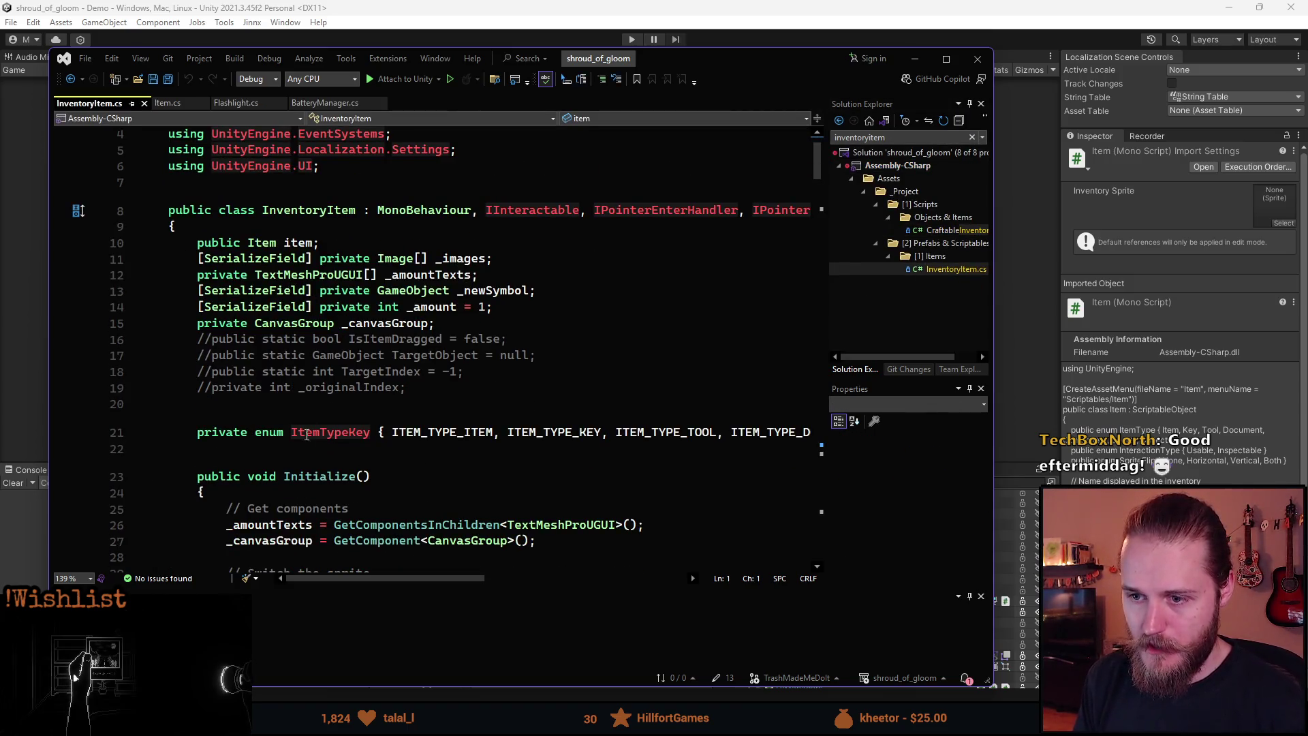
left_click_drag(417, 578, 560, 579)
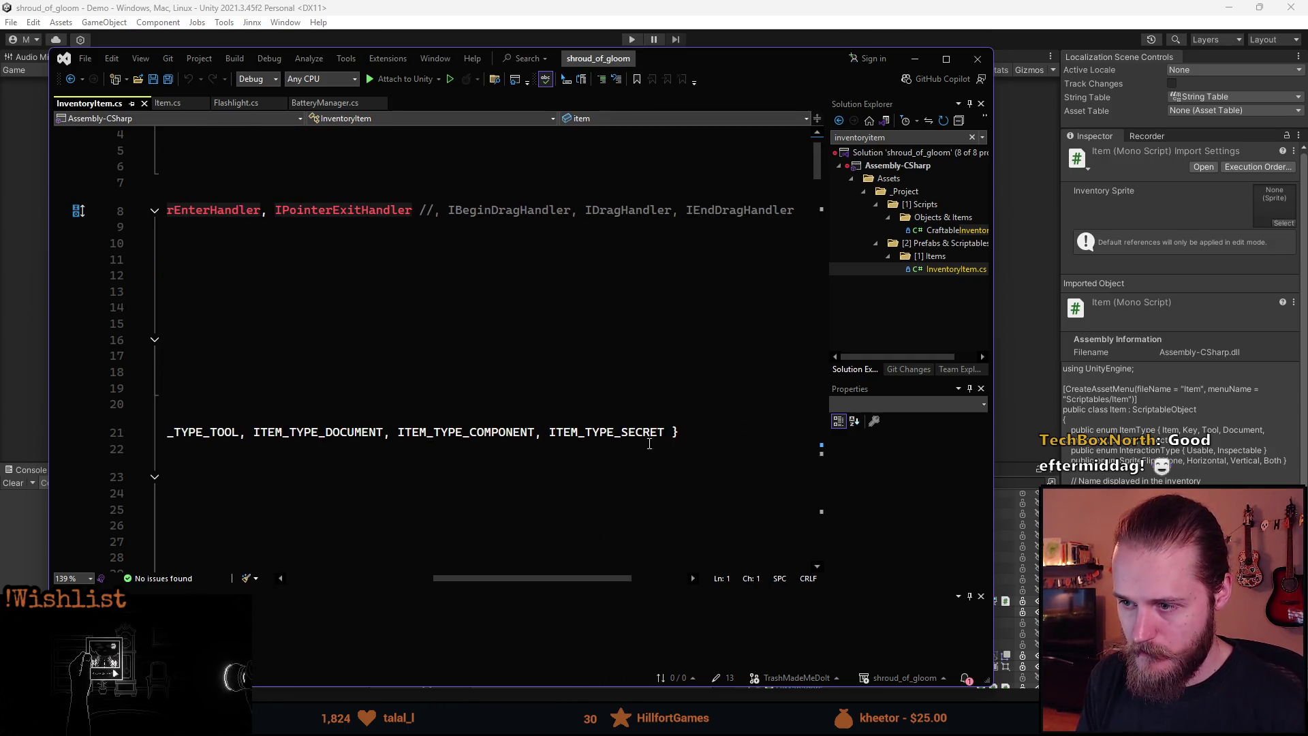
left_click(667, 432)
type(", ITEM_TYPE_")
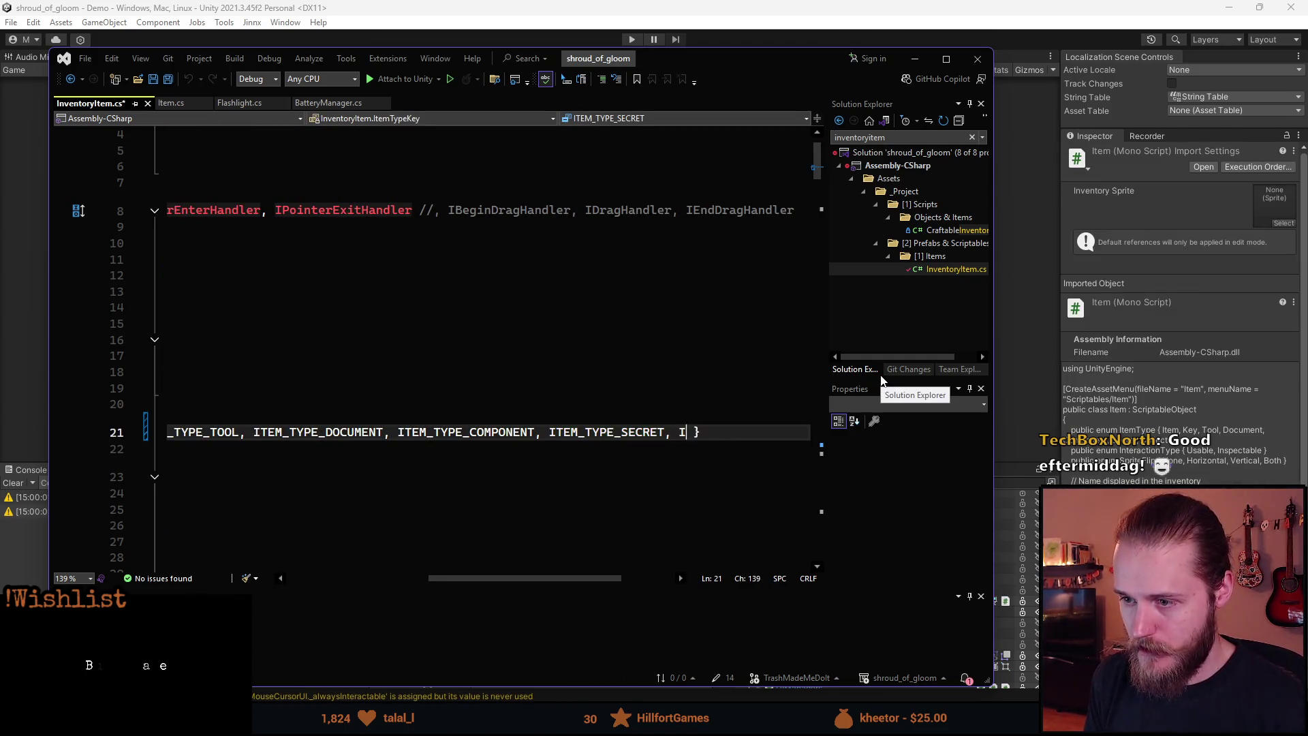
type("COLLECTABLE")
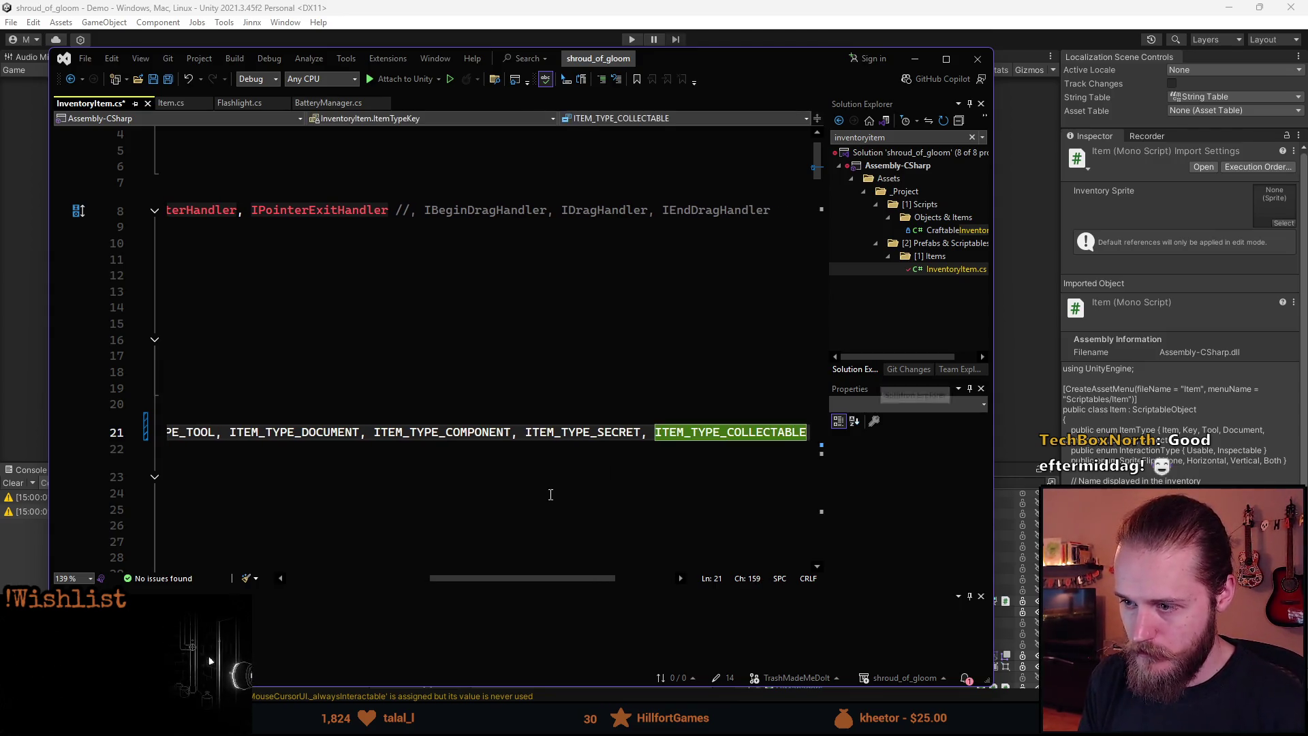
left_click_drag(542, 579, 399, 577)
- Find where GetLocalizedString is used and jump to its call in OnPointerEnter
scroll(401, 442, "down", 8)
scroll(400, 442, "down", 15)
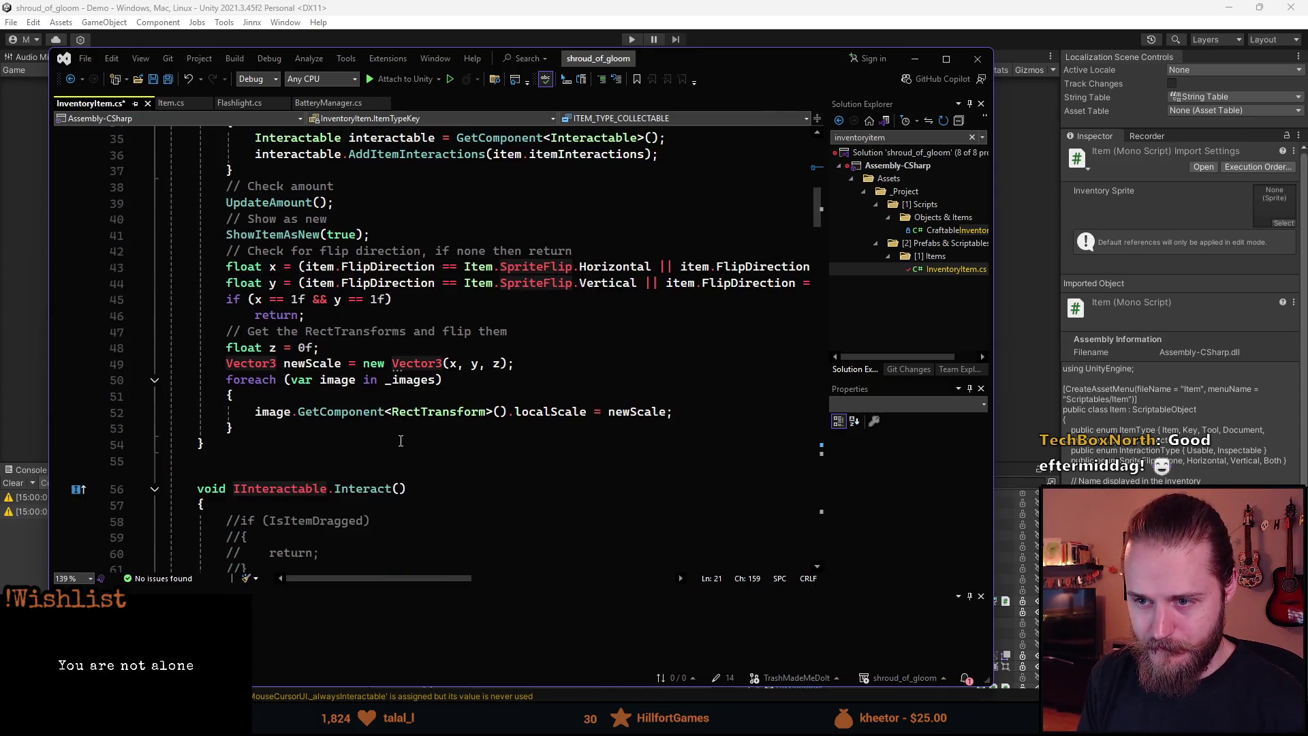
scroll(419, 425, "down", 8)
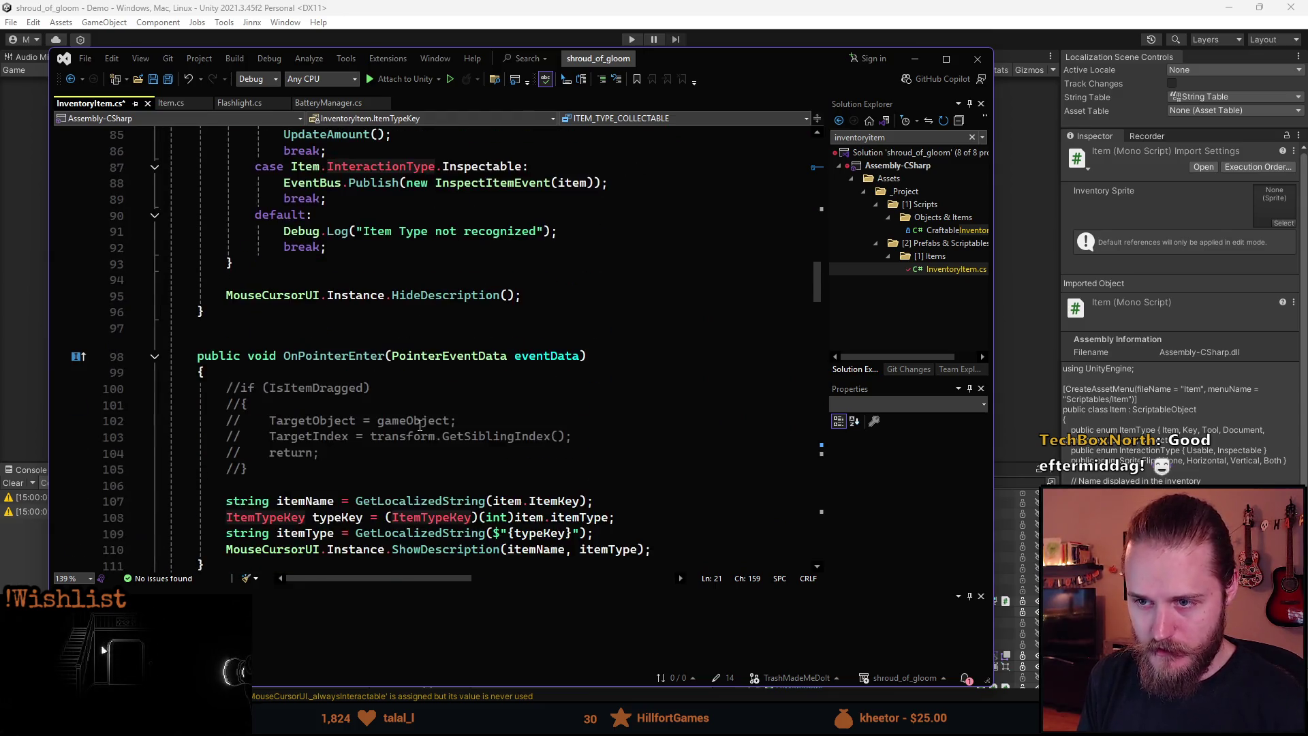
scroll(420, 427, "down", 9)
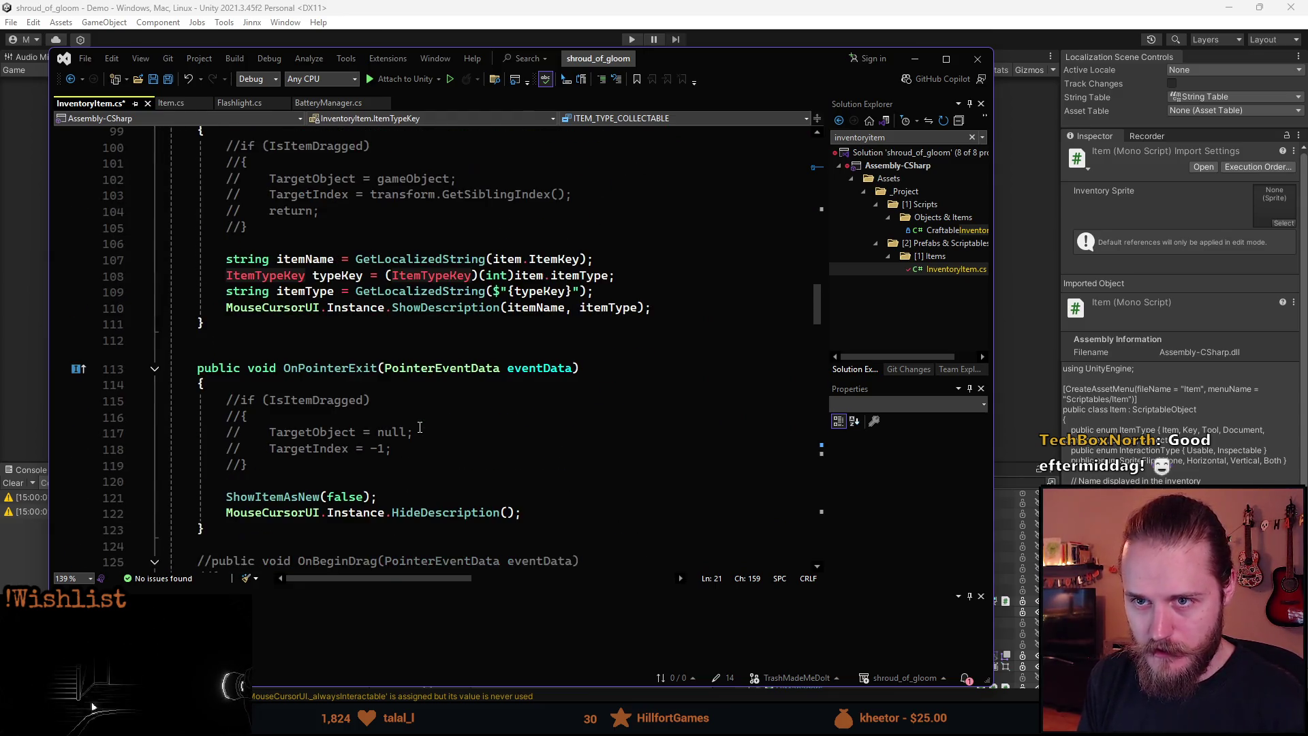
scroll(413, 434, "up", 5)
scroll(419, 443, "down", 20)
scroll(422, 460, "down", 13)
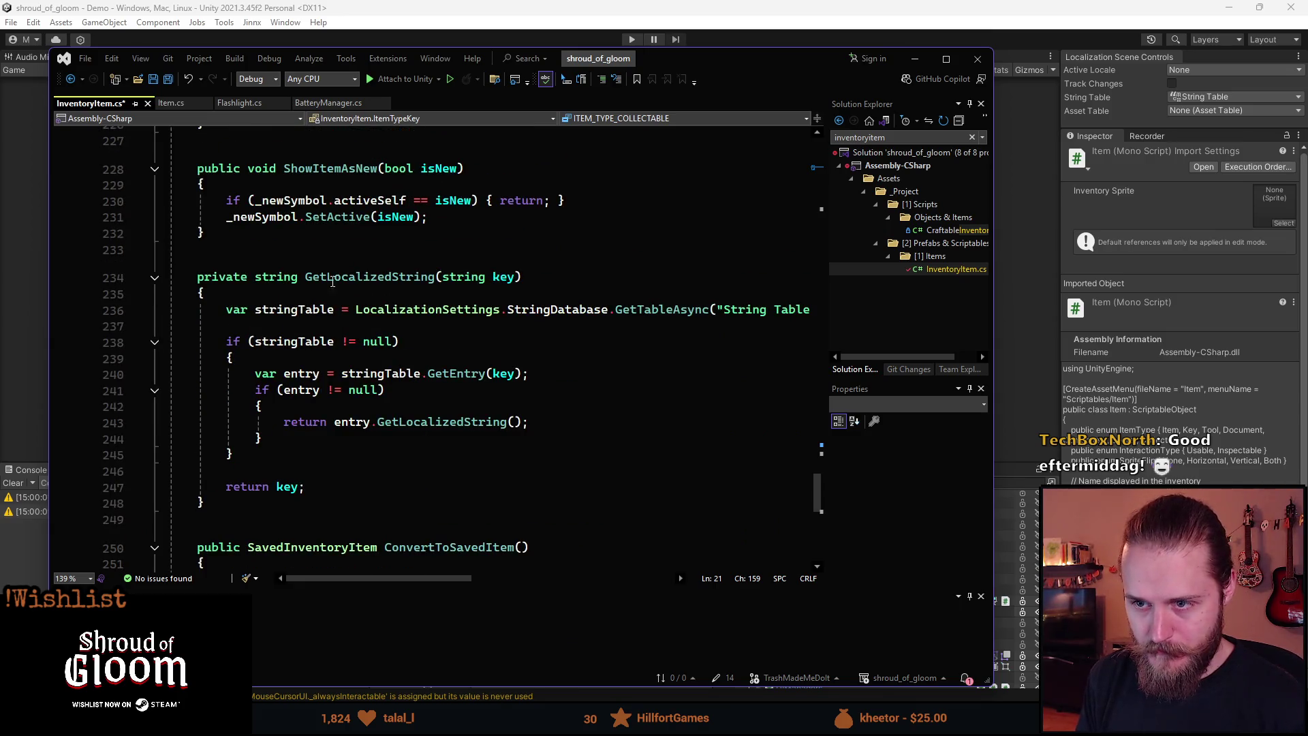
mouse_move(447, 581)
left_mouse_down()
mouse_move(473, 580)
mouse_move(430, 580)
left_mouse_up()
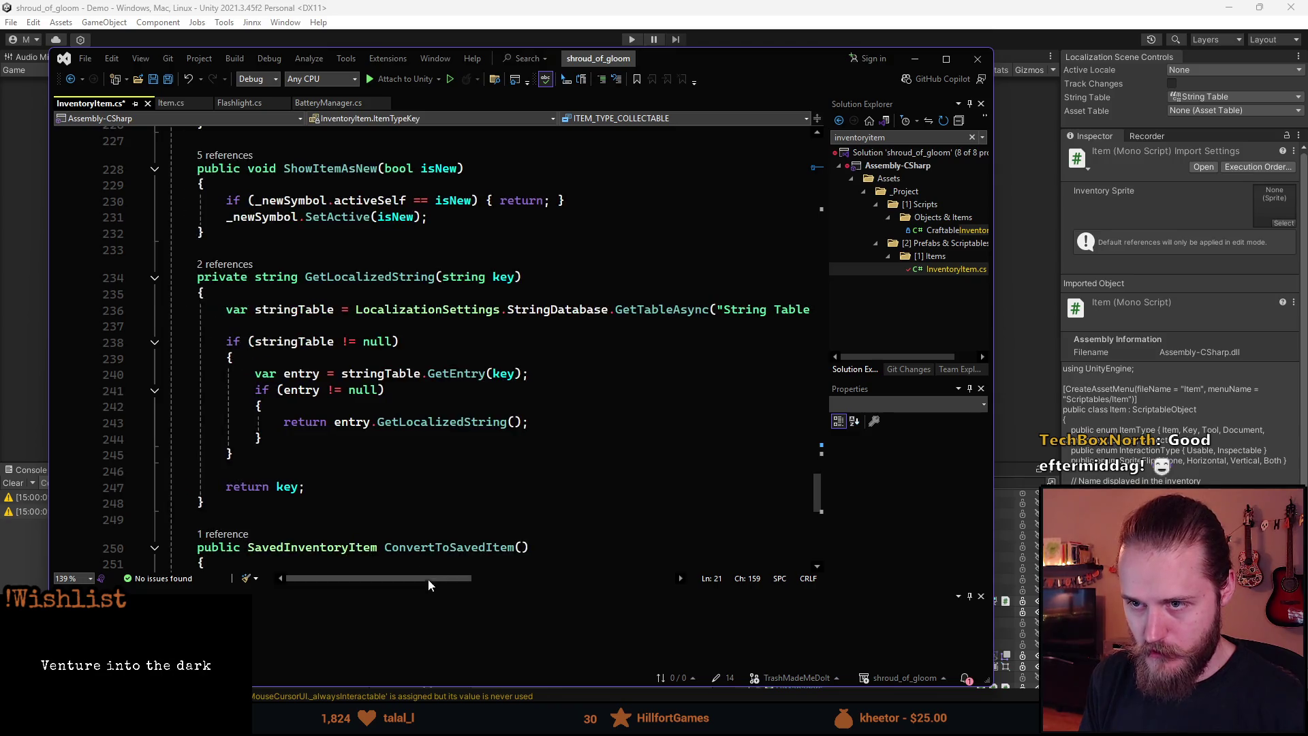
left_click(221, 266)
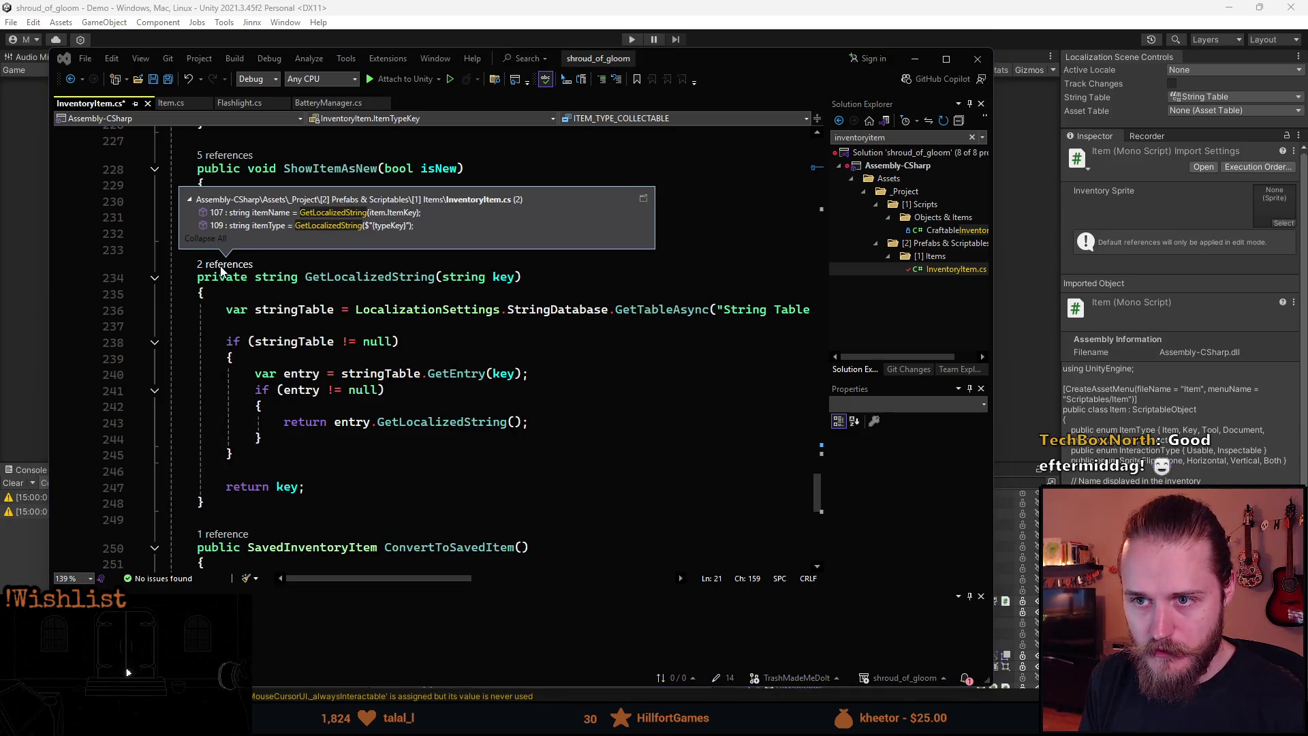
left_click(314, 225)
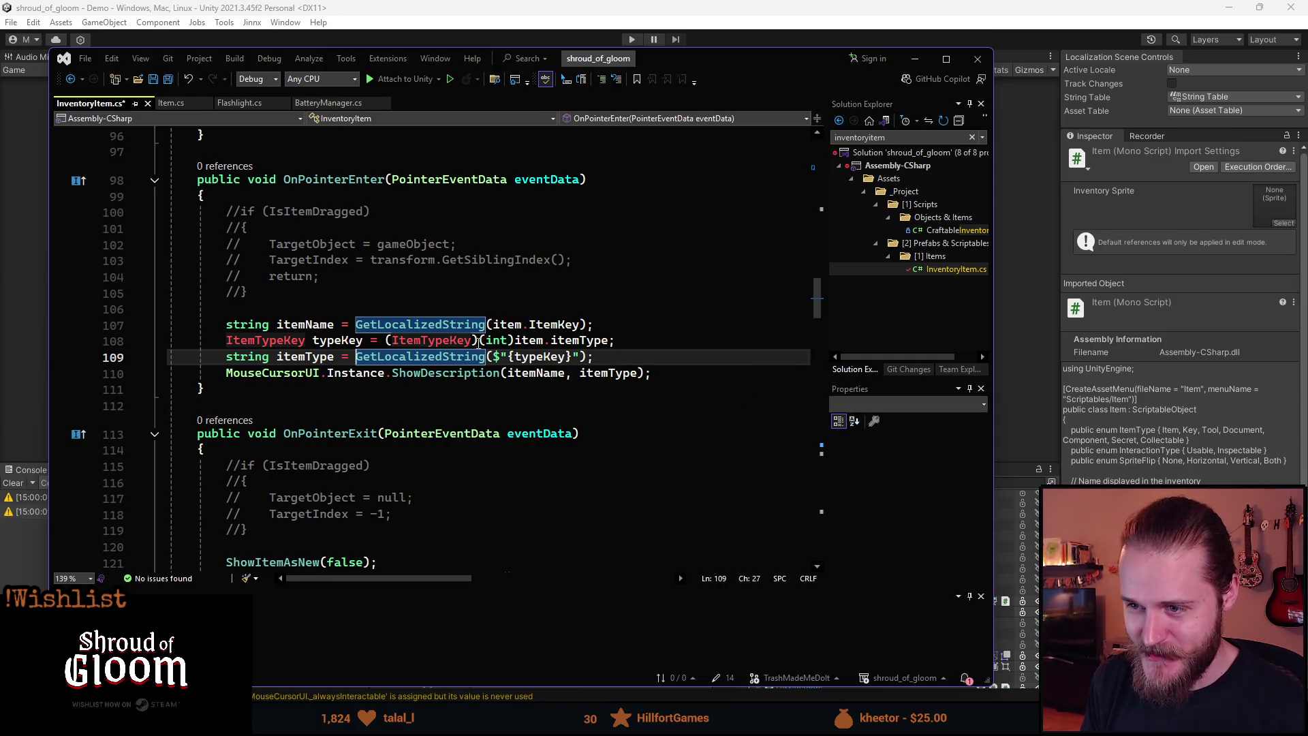
- Inspect the ItemTypeKey cast and its uses in OnPointerEnter, then save InventoryItem.cs
left_click(437, 341)
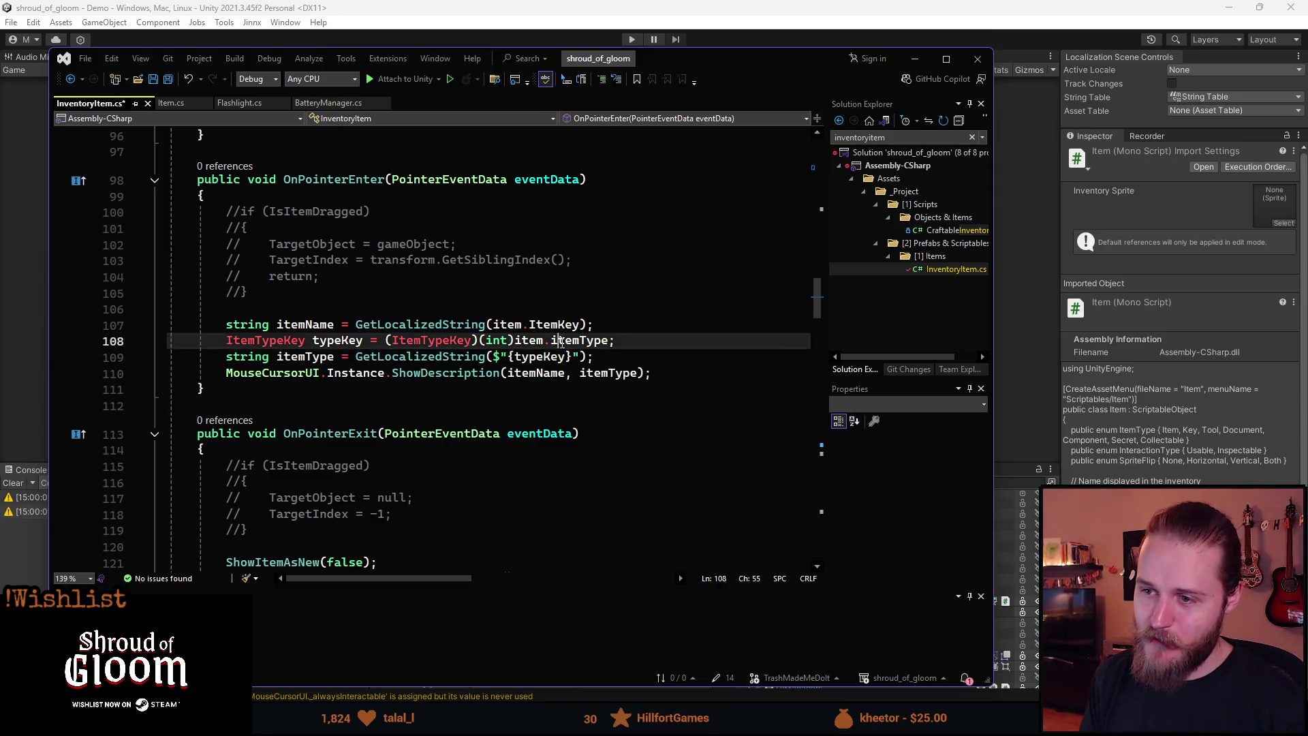
left_click(516, 356)
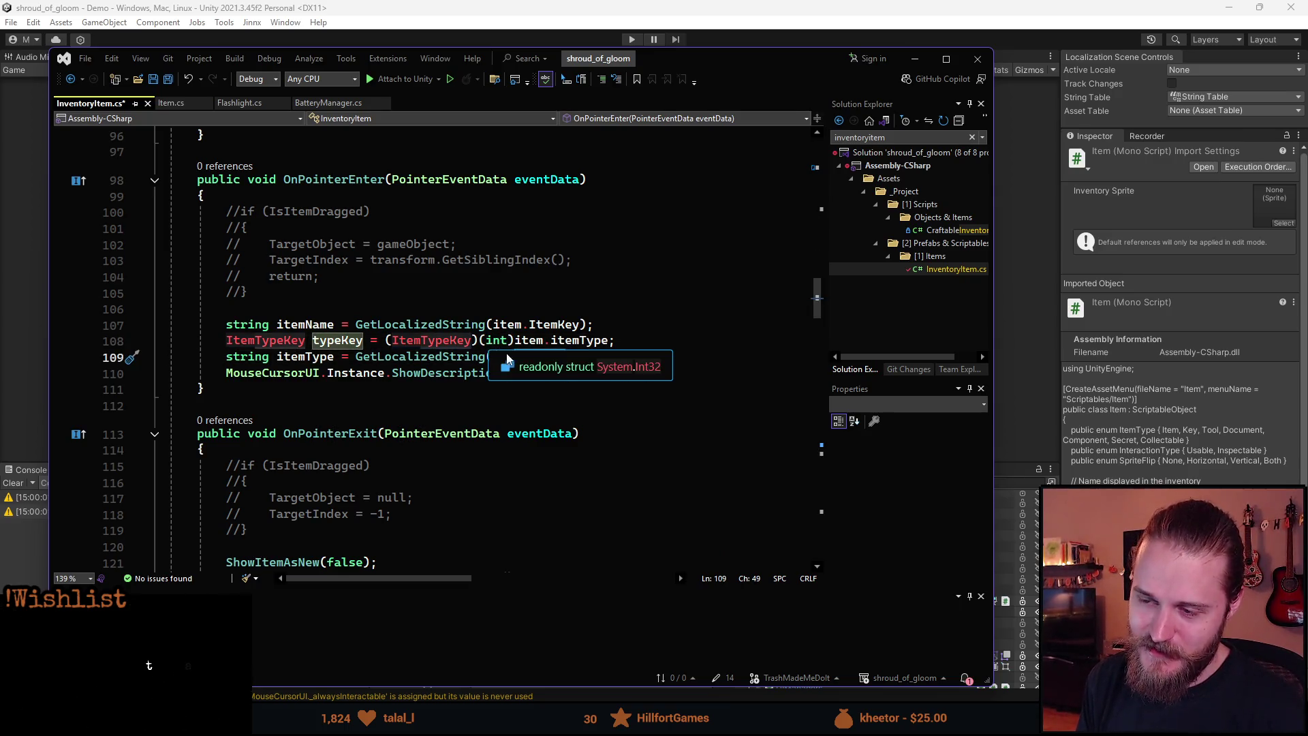
left_click(227, 340)
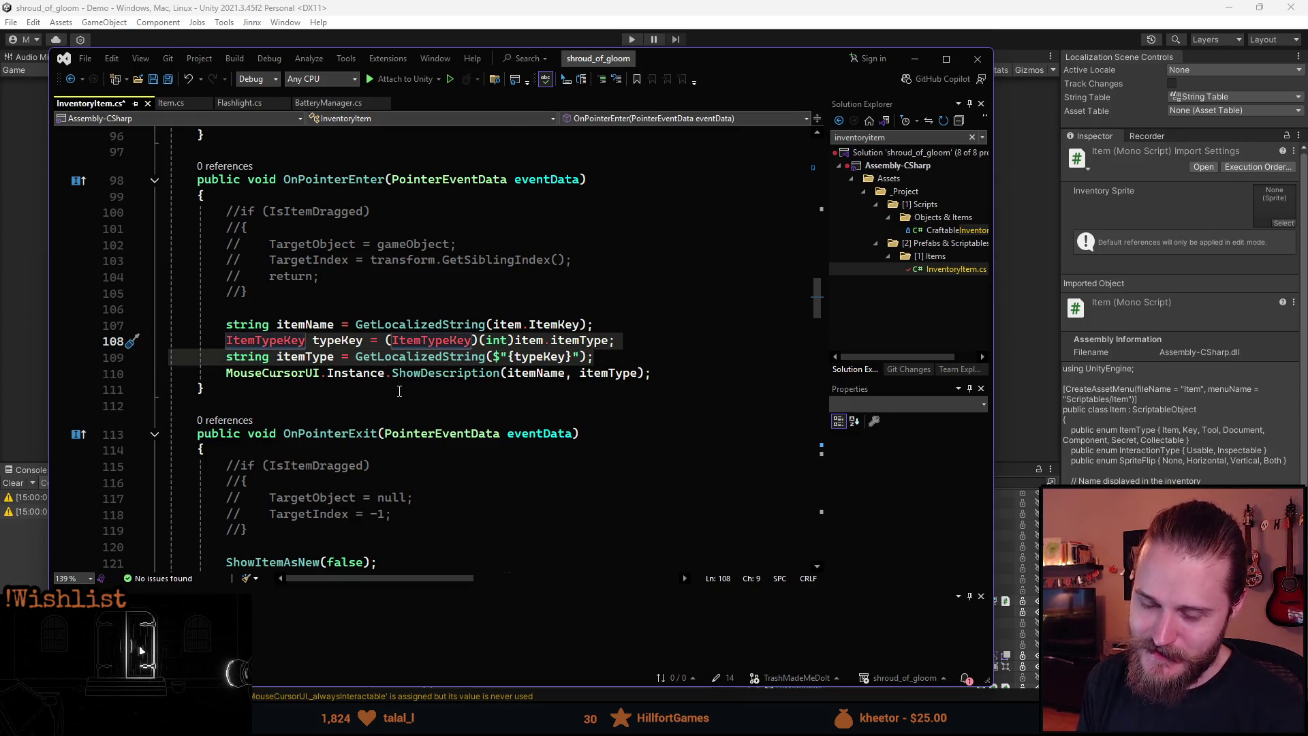
left_click(399, 391)
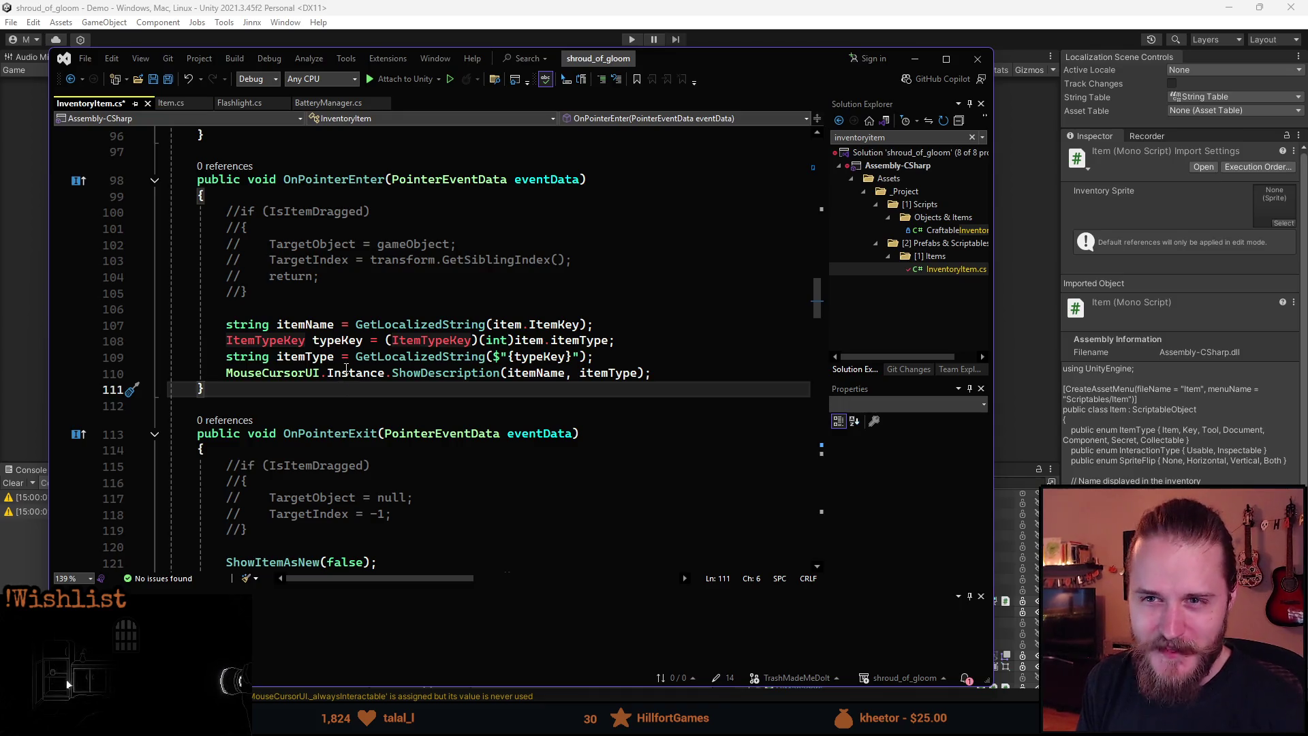
key("ctrl+s")
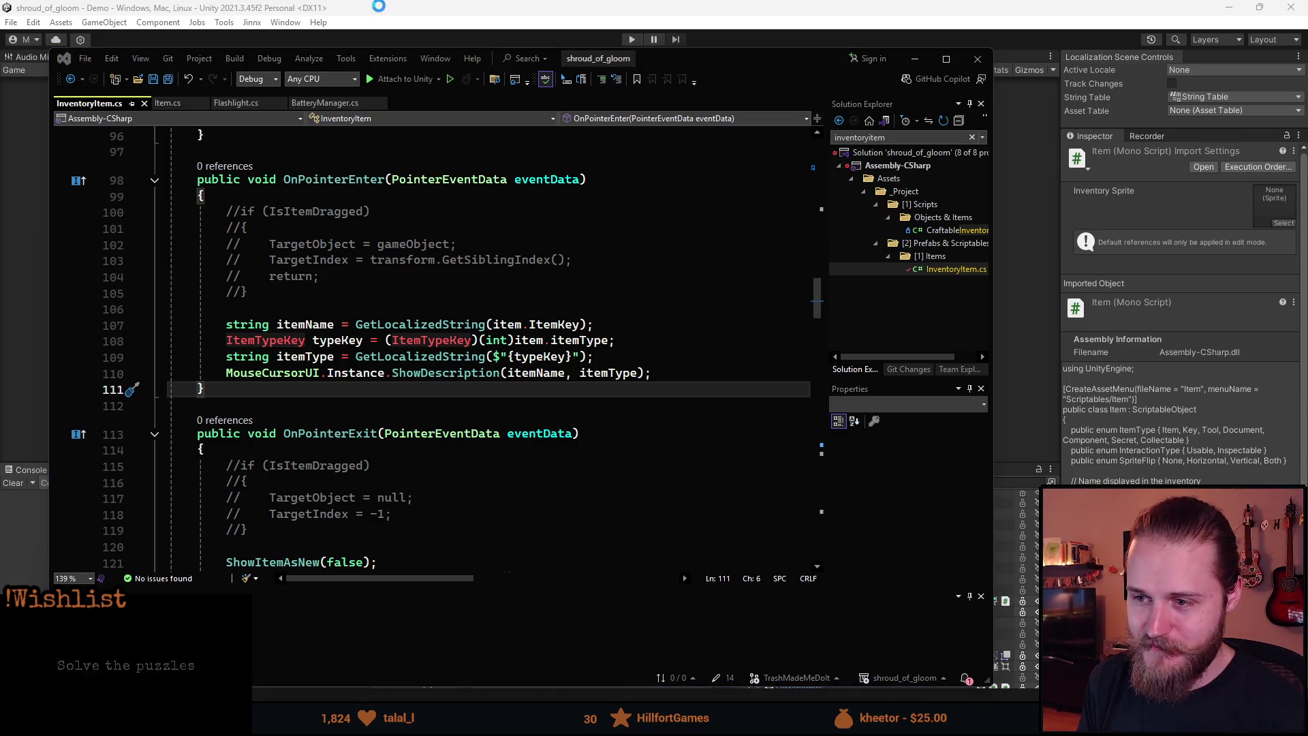
left_click(381, 9)
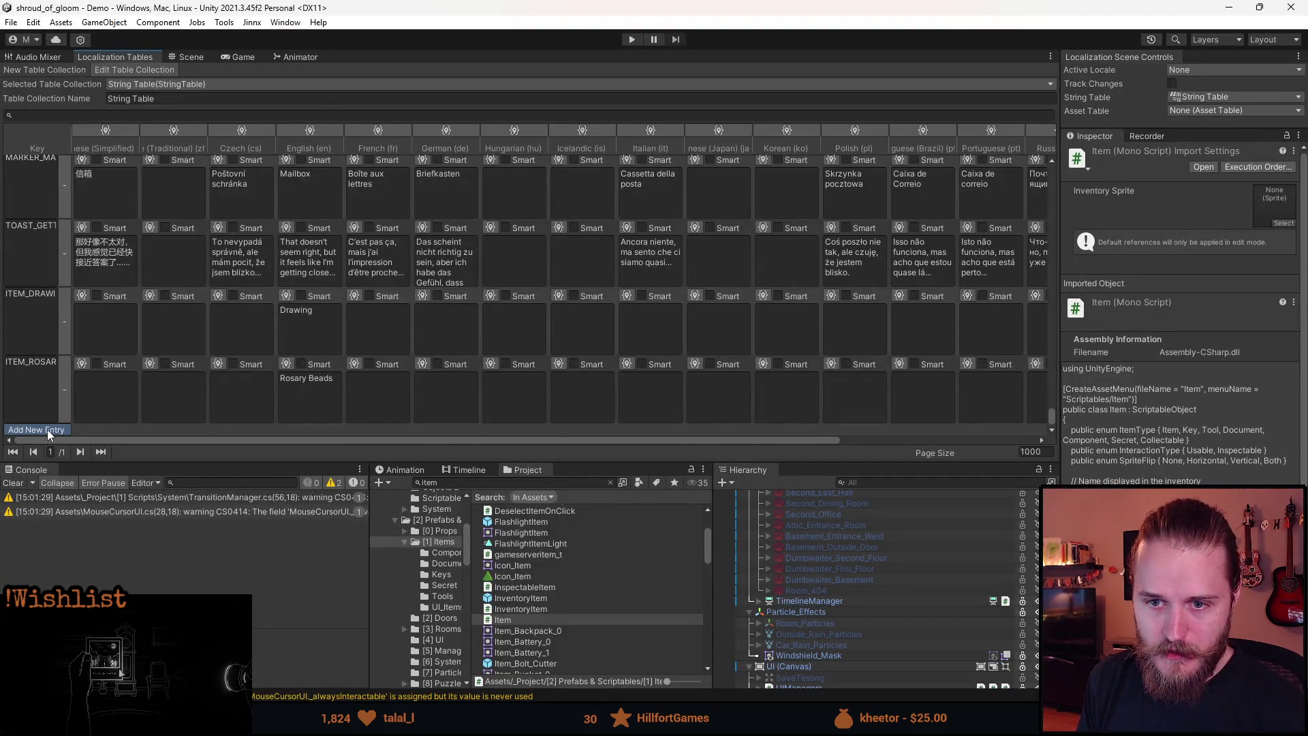
- Add a string-table entry ITEM_TYPE_COLLECTABLE with English text 'Collectable'
left_click(47, 430)
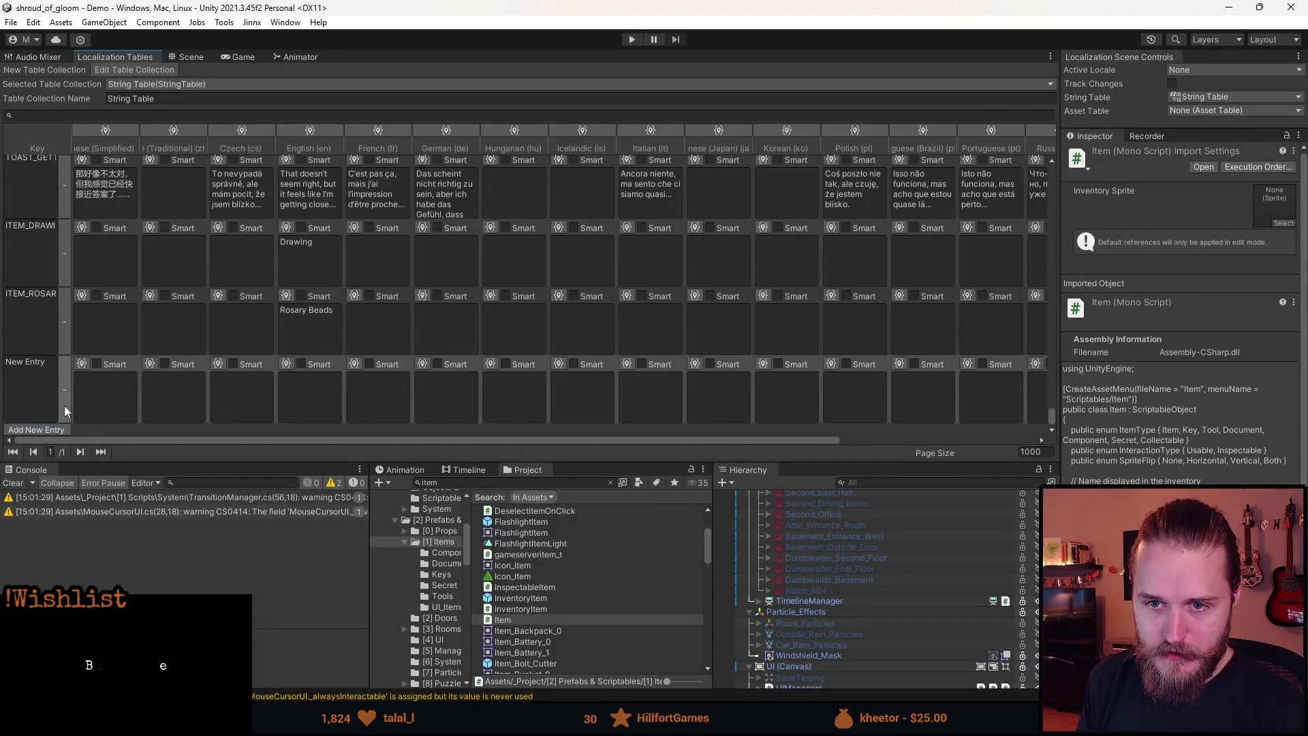
type("IT")
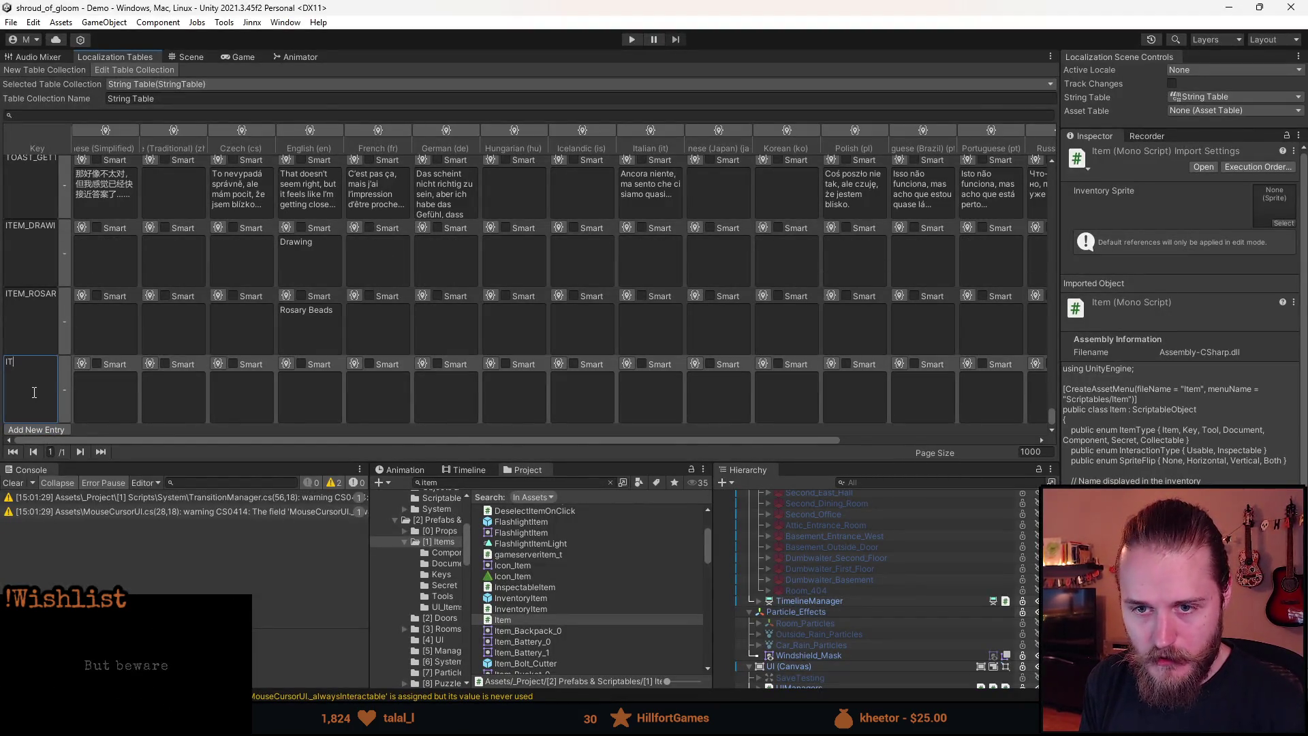
type("EM_TYPE_COLLECTABLE")
left_click(320, 407)
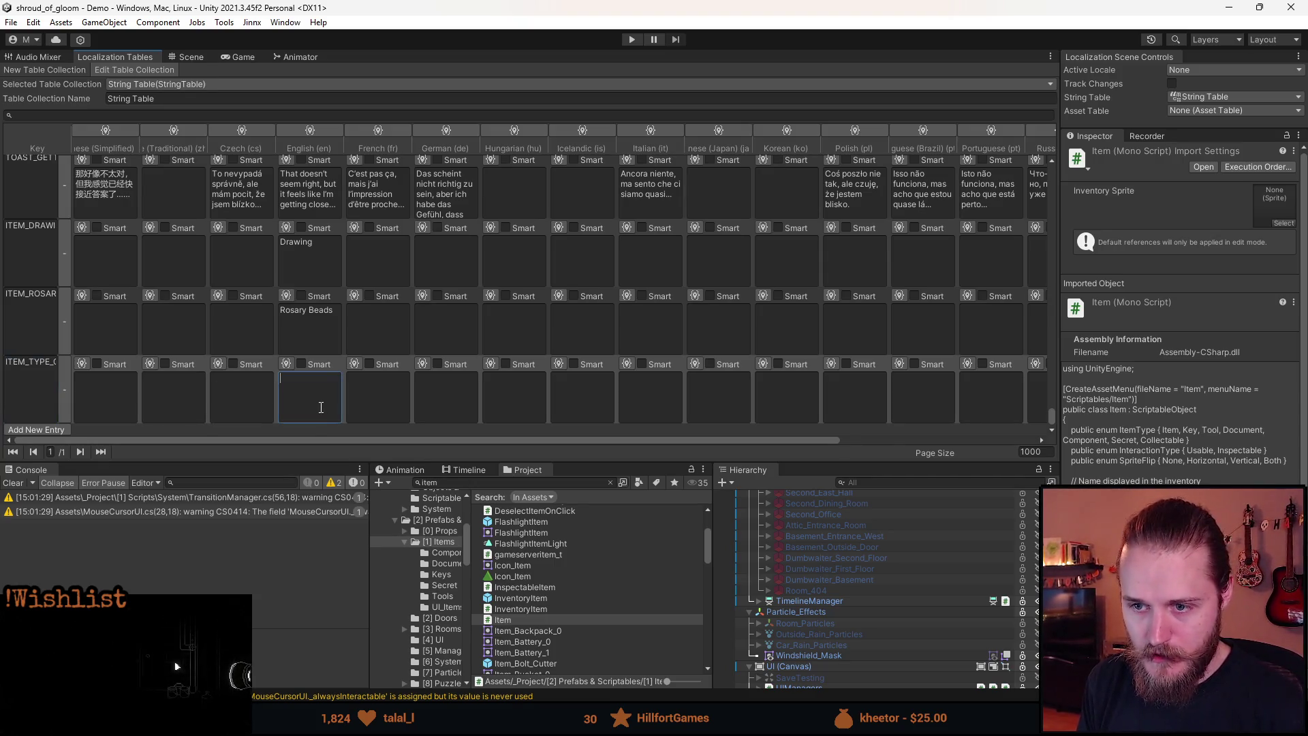
type("Collectable")
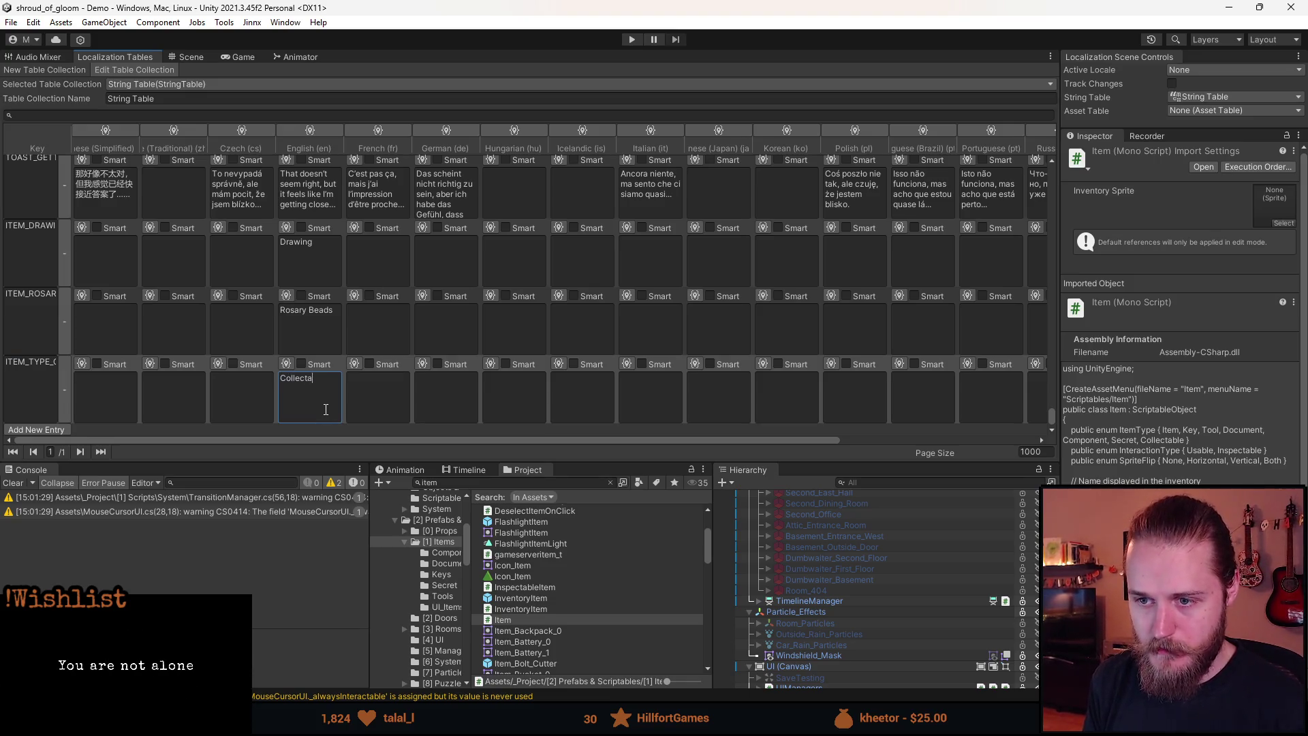
- Search the Project for 'bead' and select the Rosary_Beads item asset
left_click(470, 484)
type("bead")
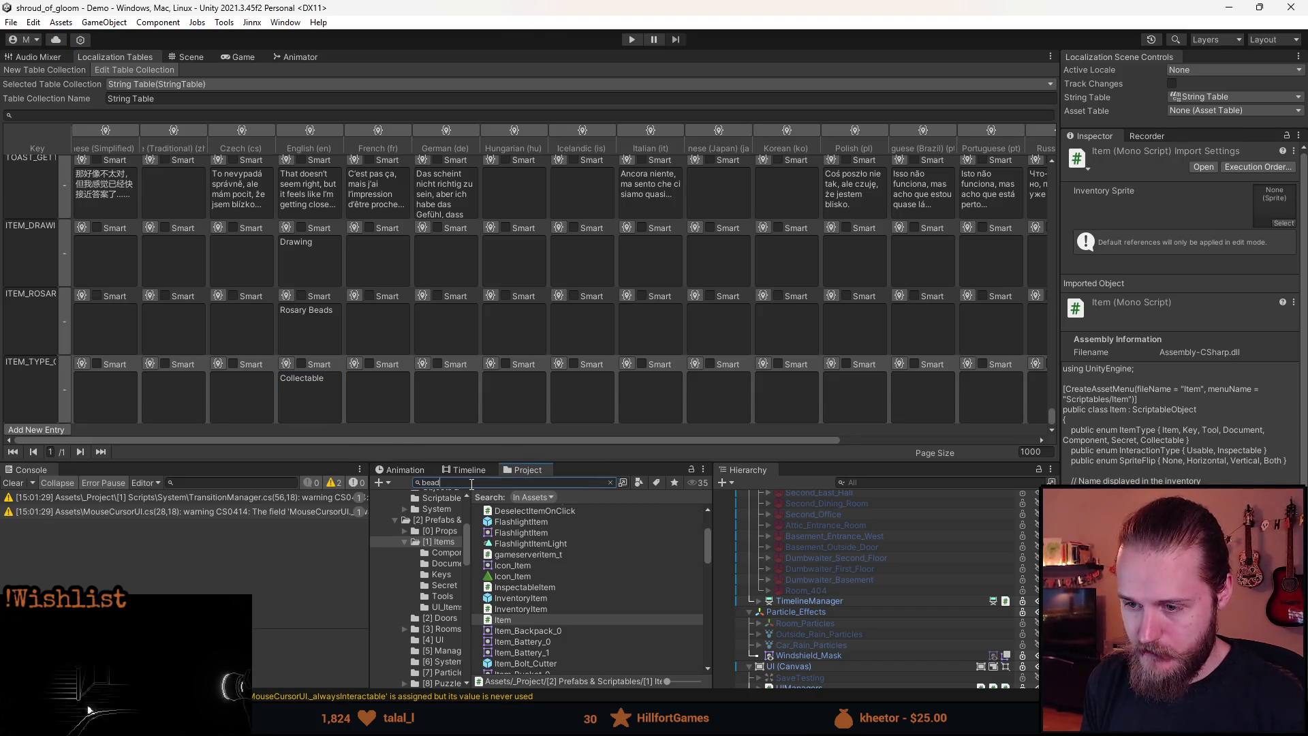
left_click(526, 543)
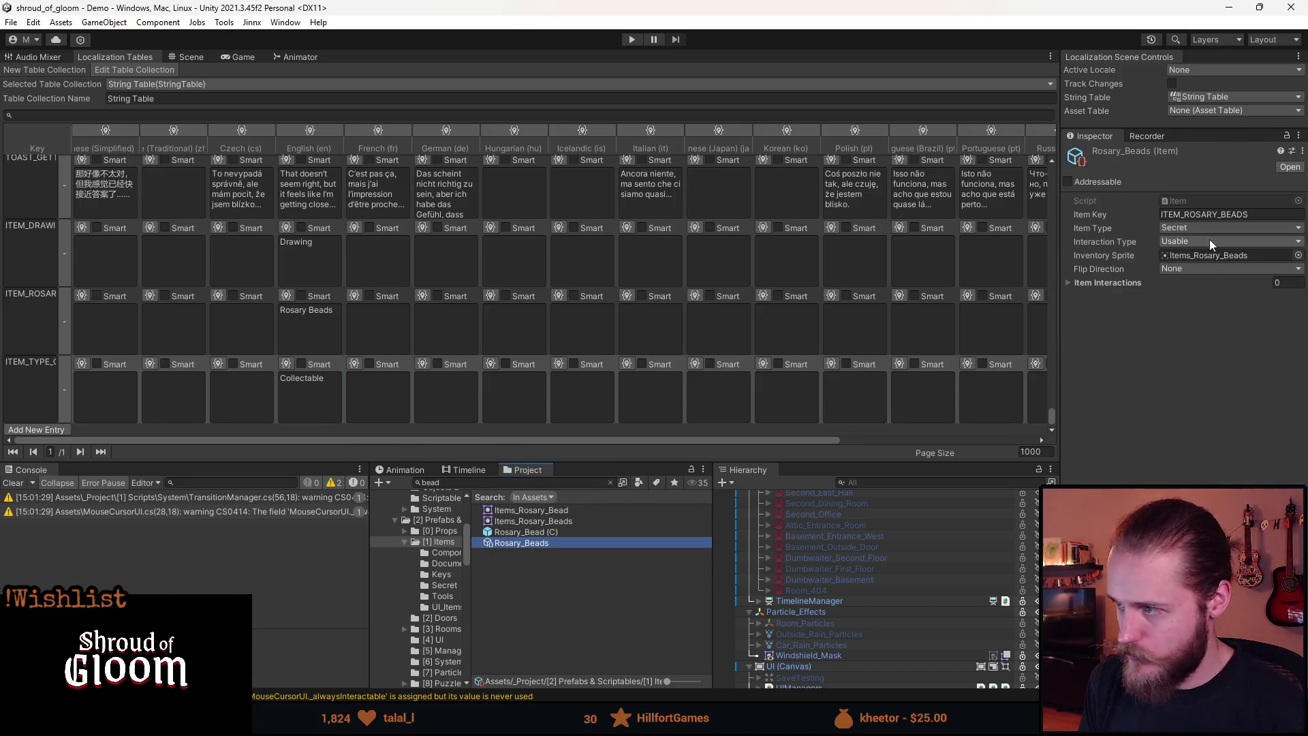
- Set the Rosary_Beads Item Type to Collectable and start the game in play mode
left_click(1183, 229)
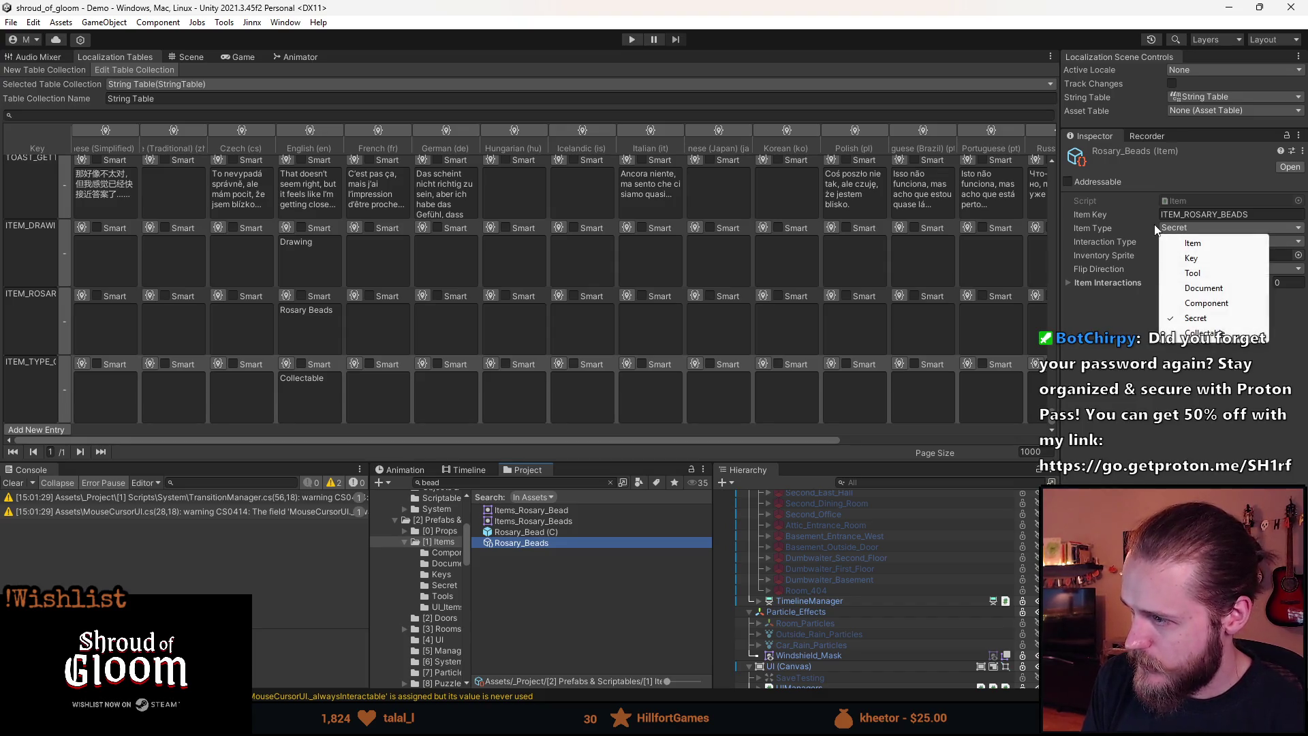
left_click(1220, 334)
key("ctrl+p")
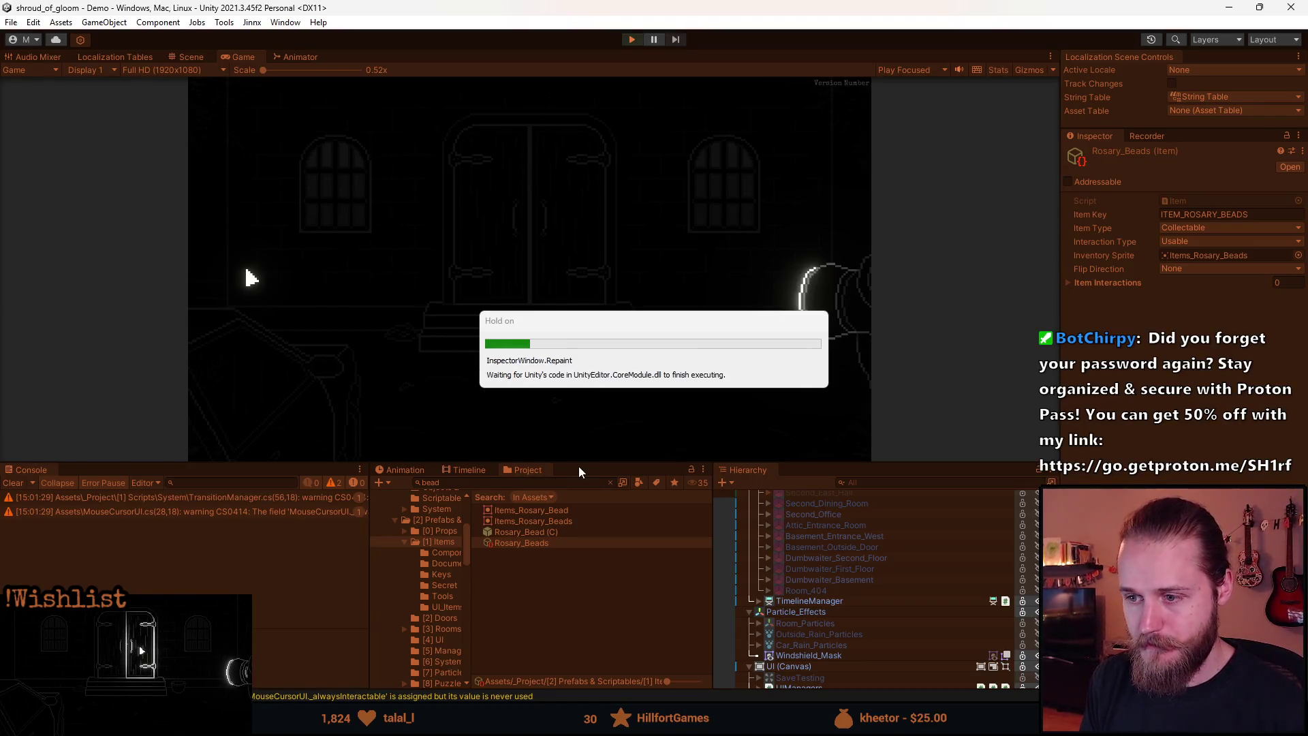
left_click(530, 322)
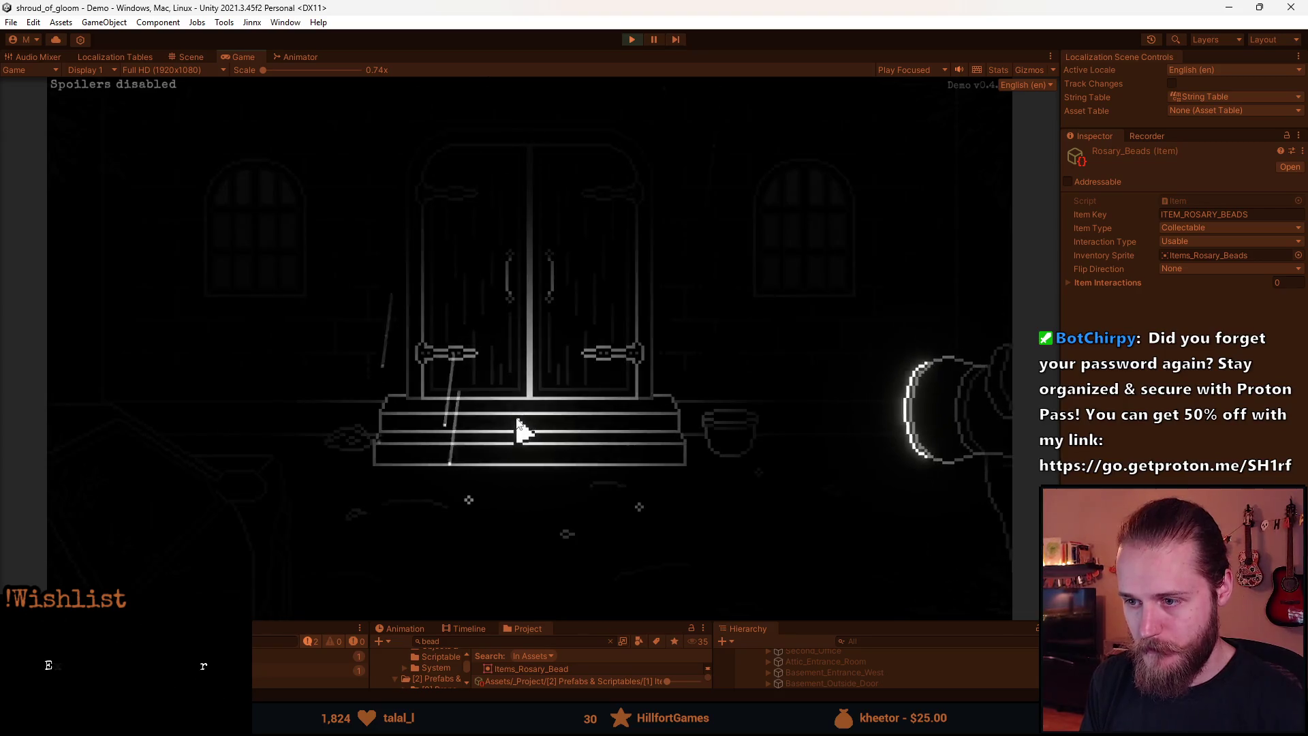
- Pick up the rosary beads, try using them on the door, check their inventory tooltip, then stop play
left_click(477, 505)
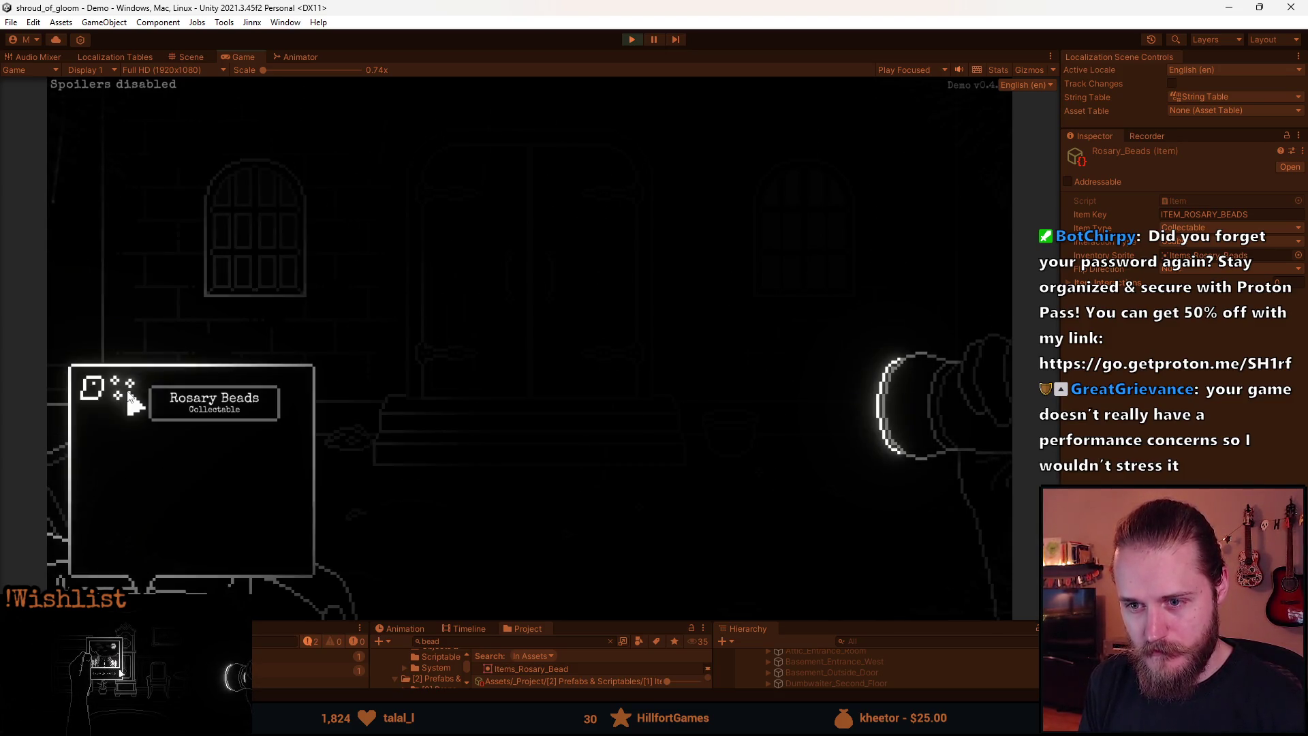
left_click(131, 403)
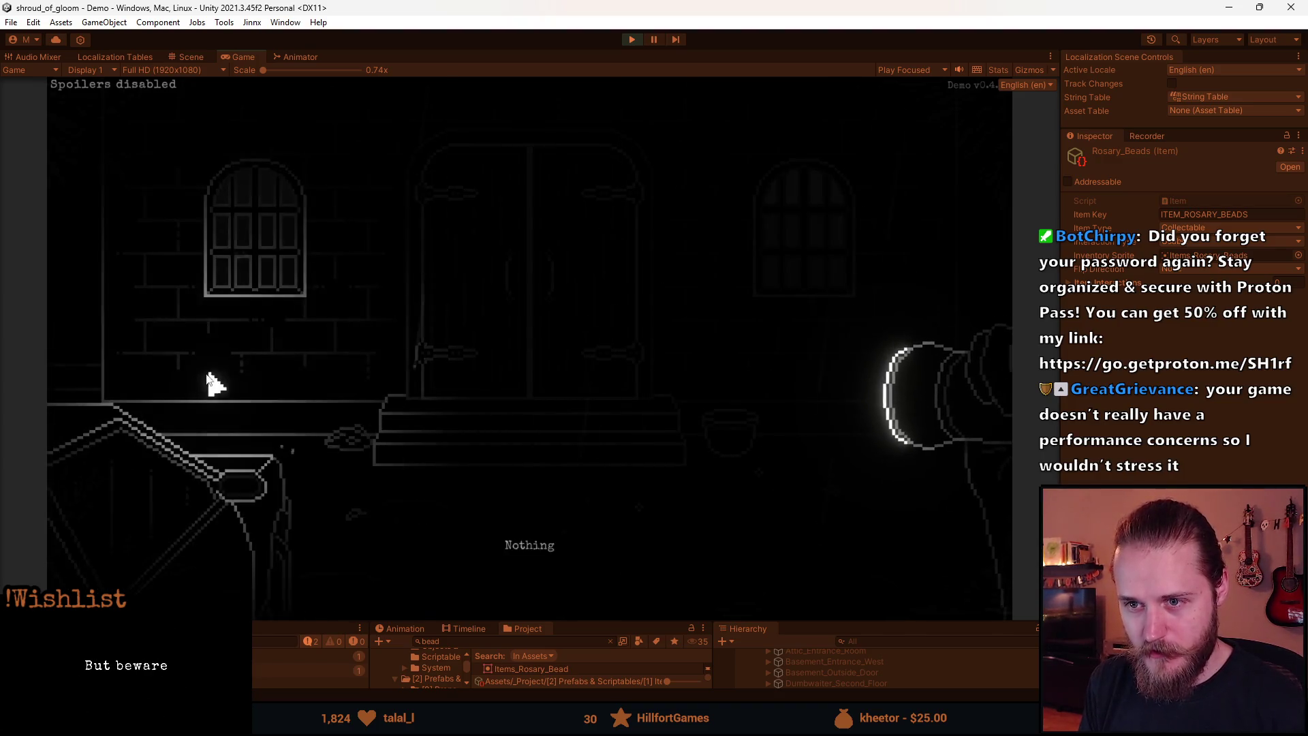
left_click(556, 293)
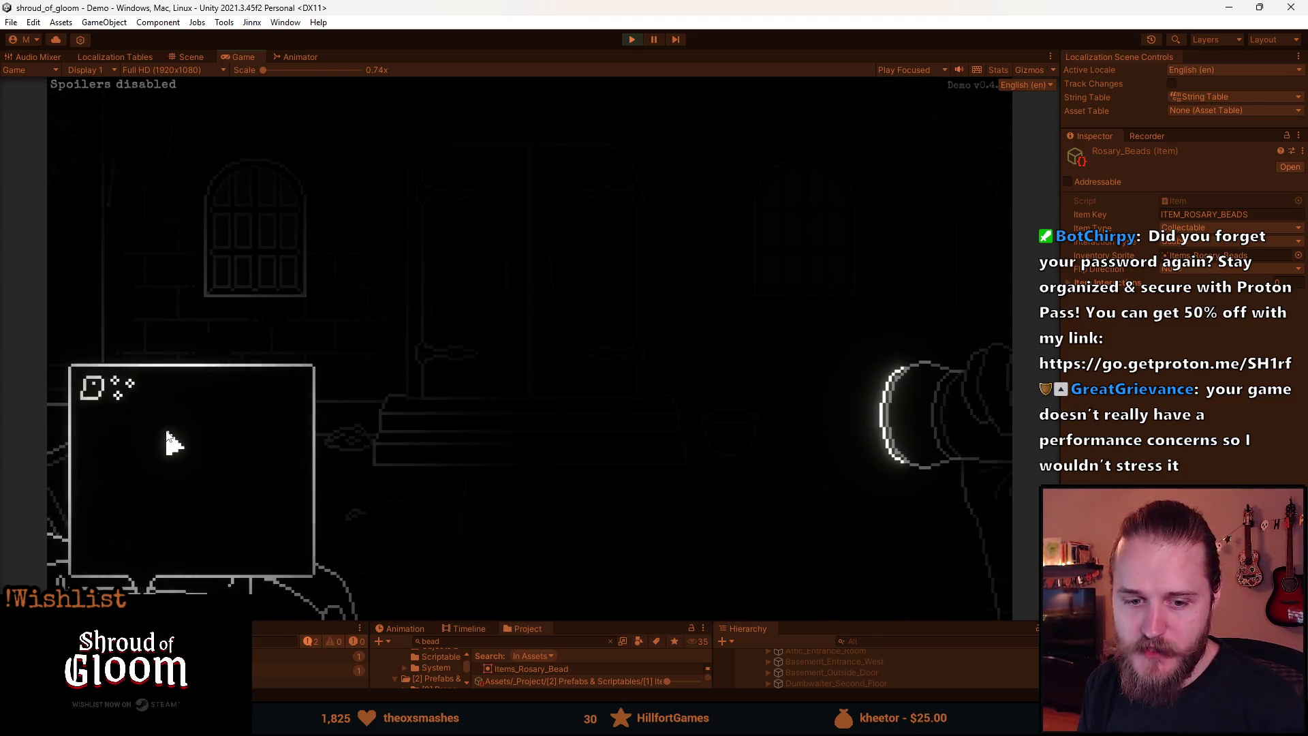
left_click(126, 409)
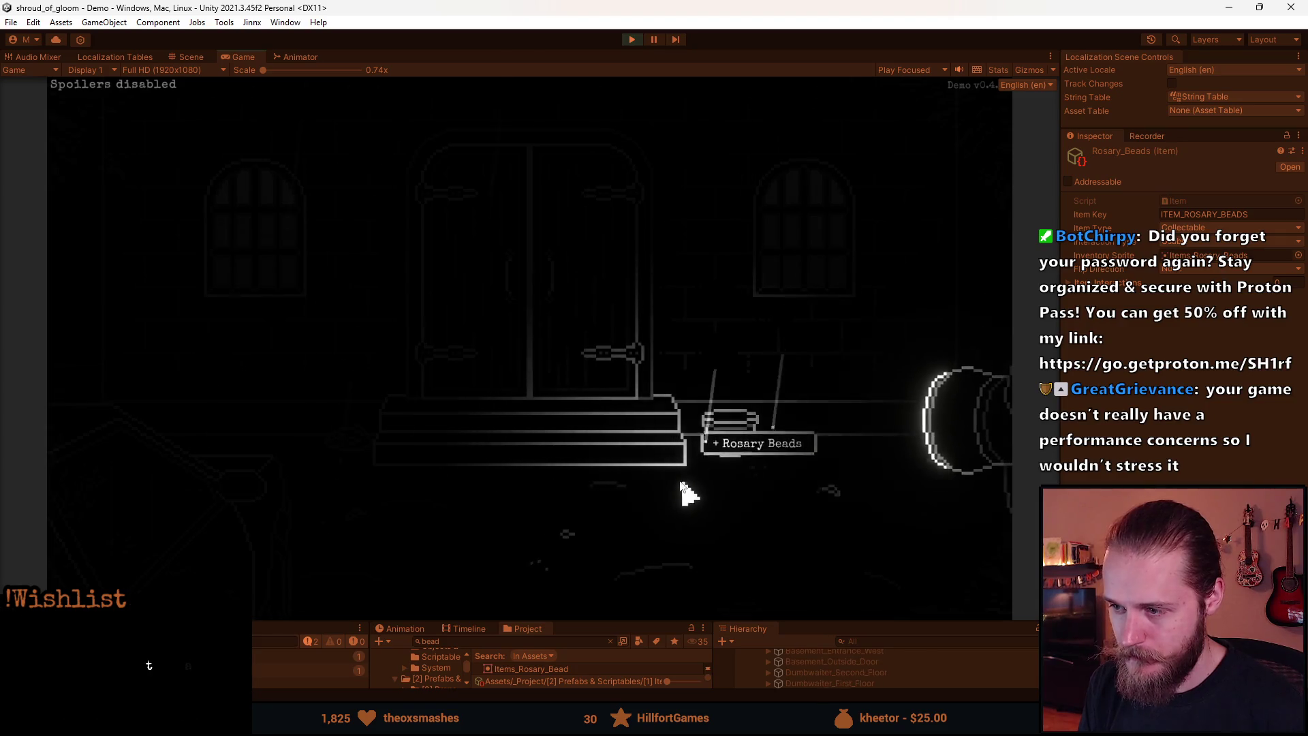
mouse_move(246, 518)
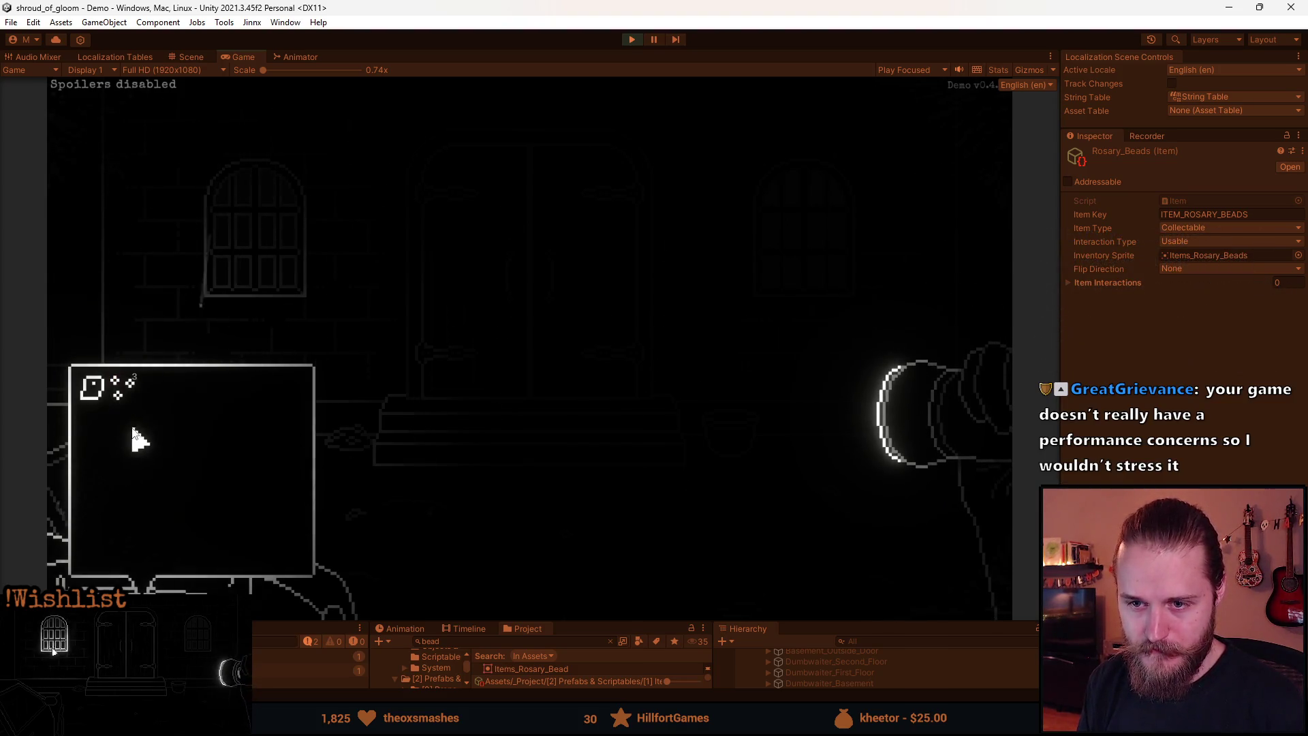
left_click(628, 41)
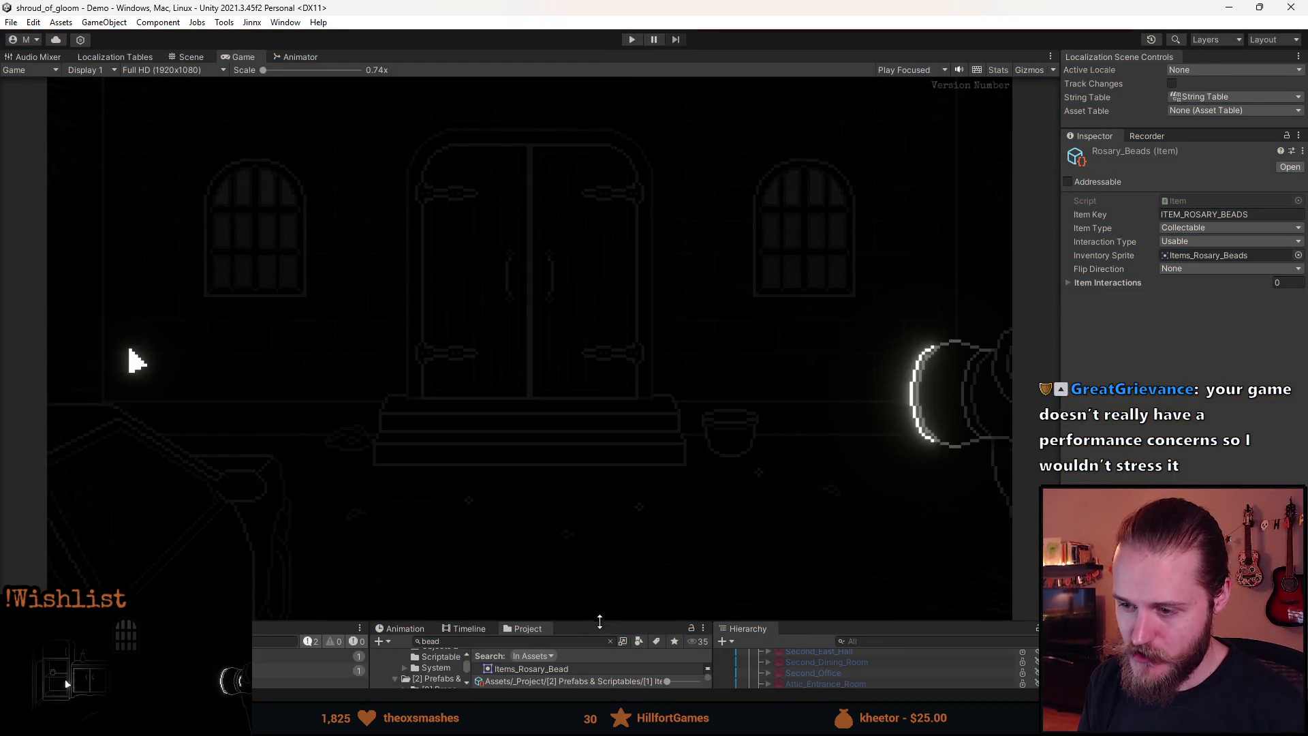
- Enlarge the Console and Project panels, reselect Rosary_Beads, then restore the game view size
left_click_drag(594, 623, 590, 509)
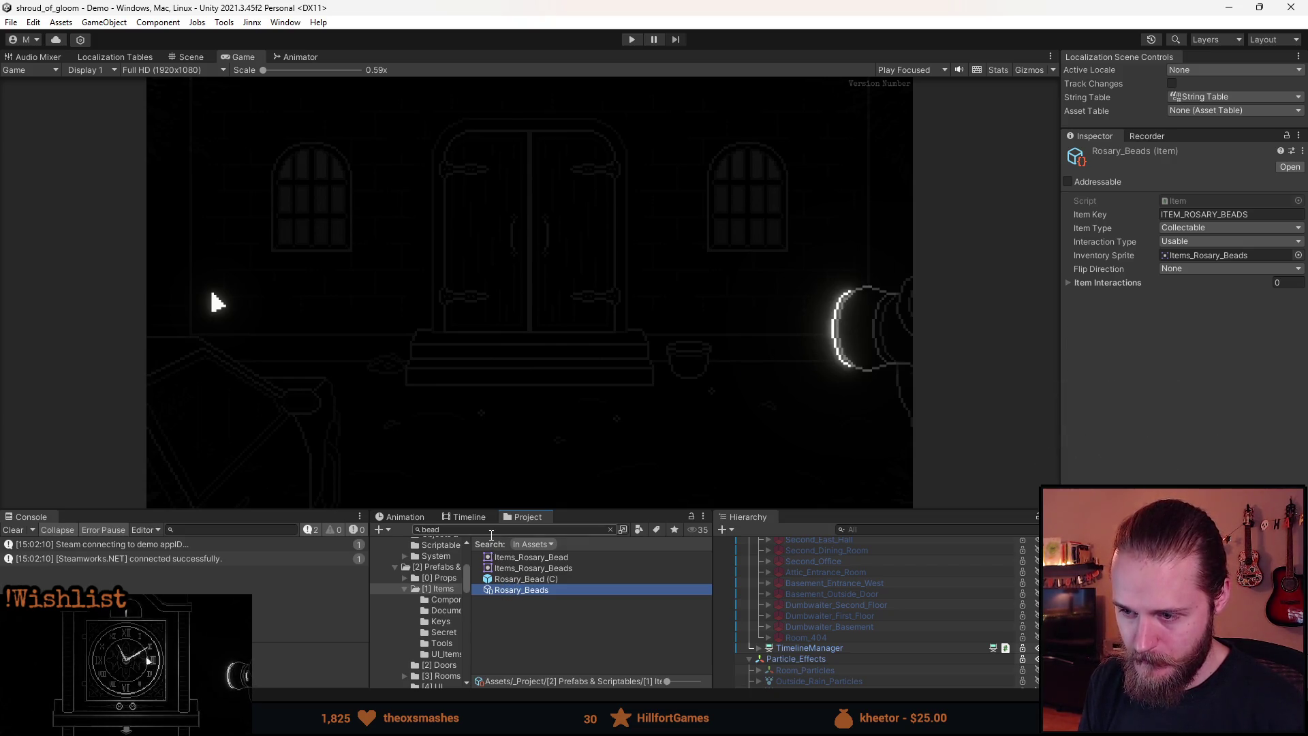
left_click(492, 535)
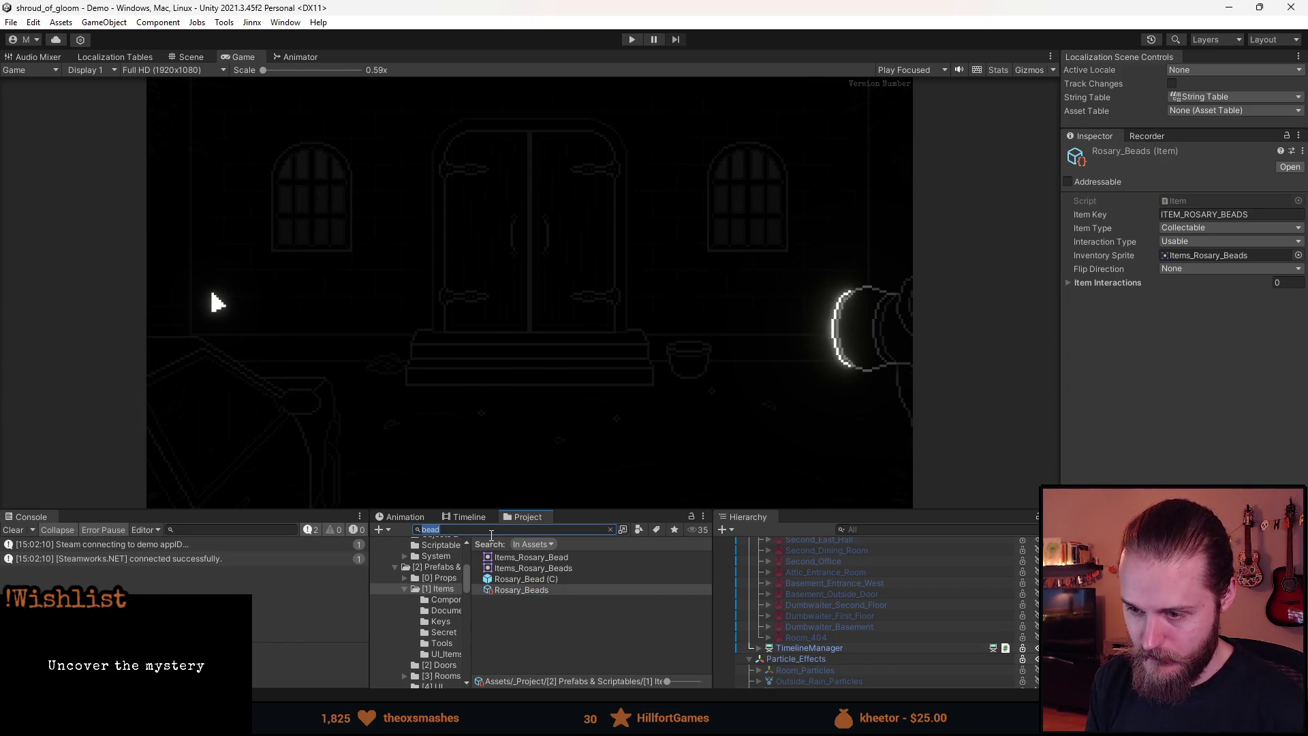
left_click(530, 591)
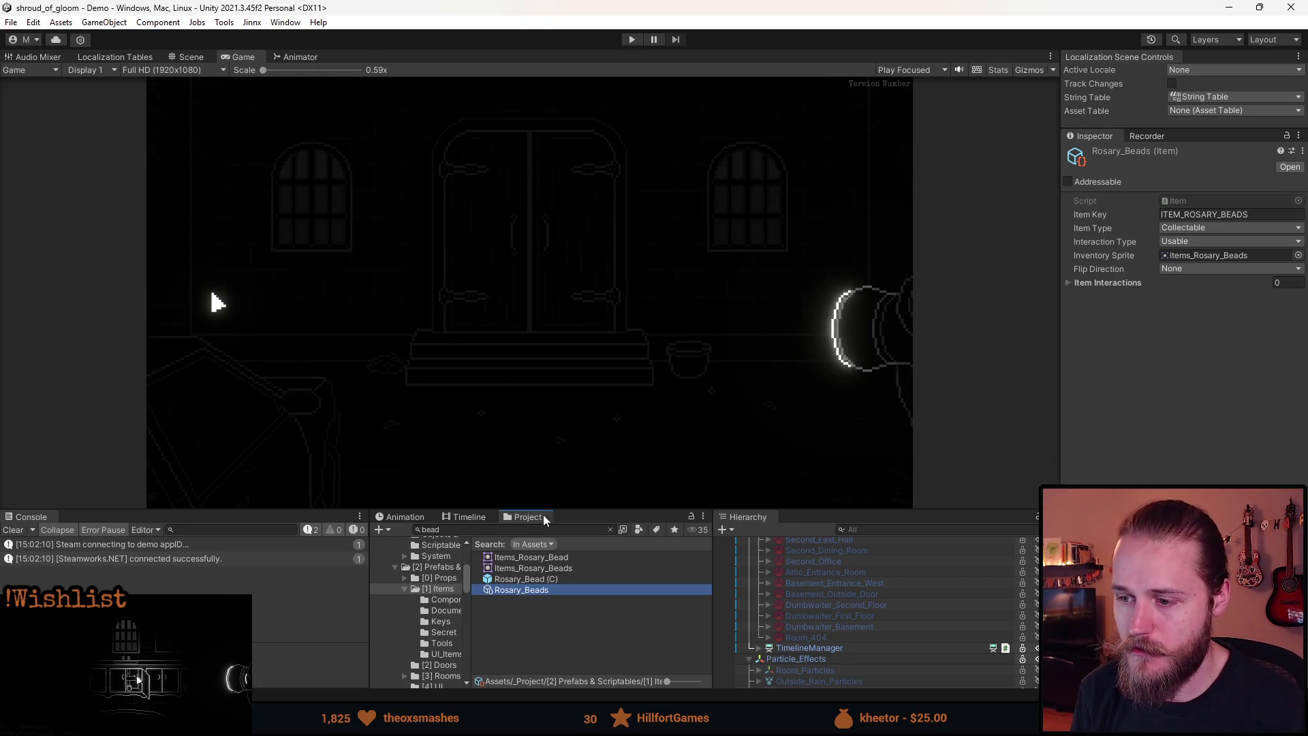
mouse_move(581, 507)
left_mouse_down()
mouse_move(571, 620)
mouse_move(567, 595)
left_mouse_up()
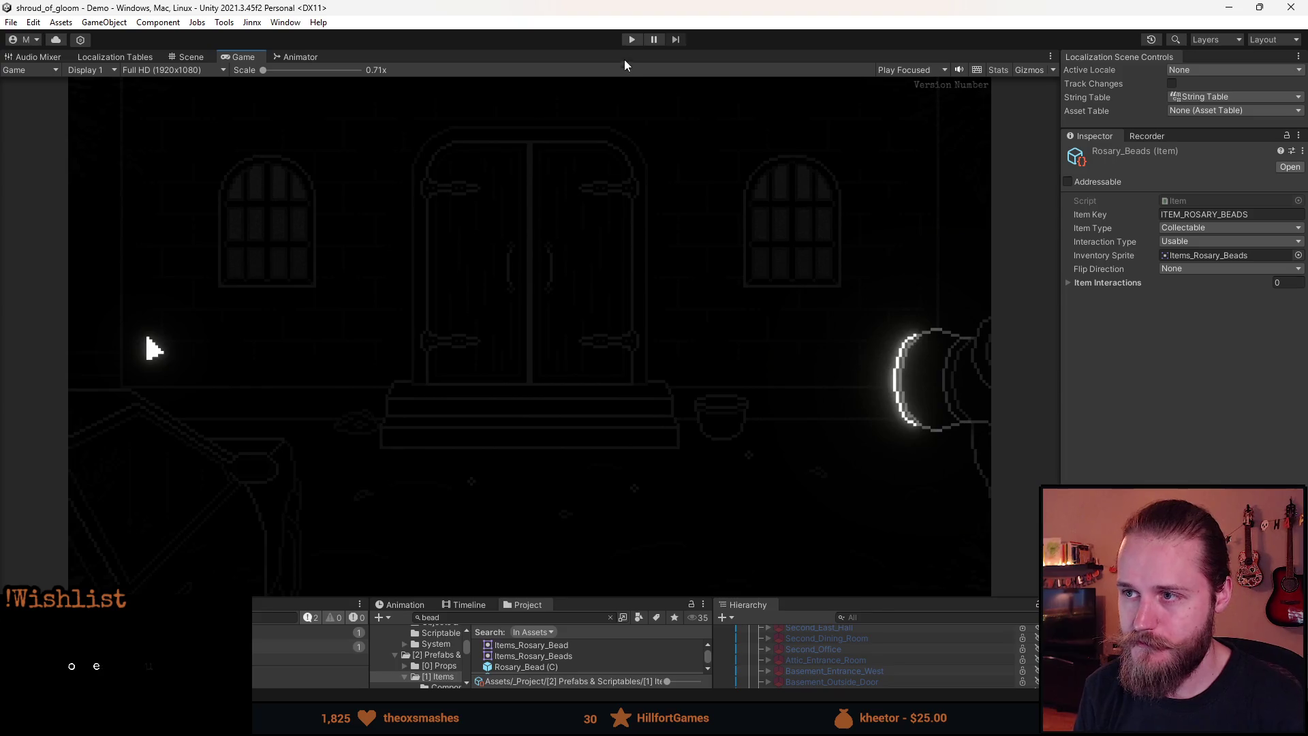
- Play the game, collect the rosary beads and verify the inventory tooltip reads 'Rosary Beads, Collectable'
left_click(632, 41)
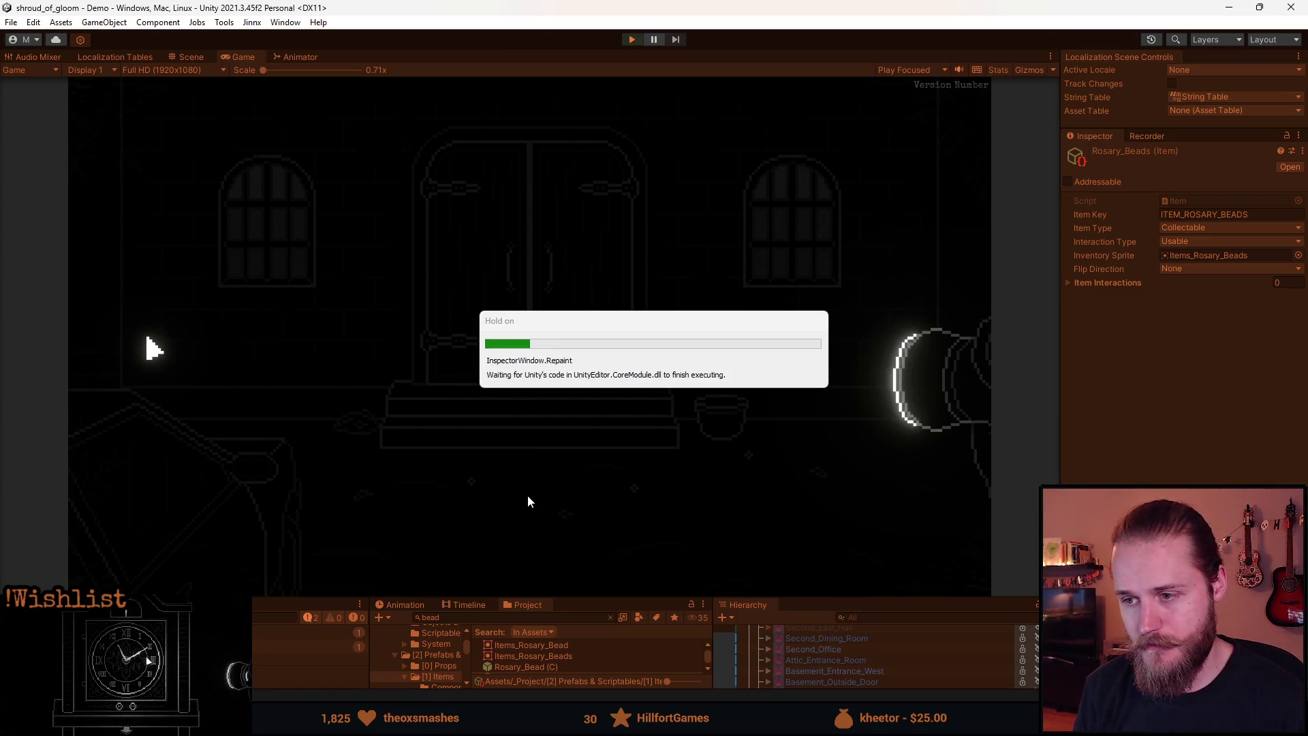
left_click(476, 503)
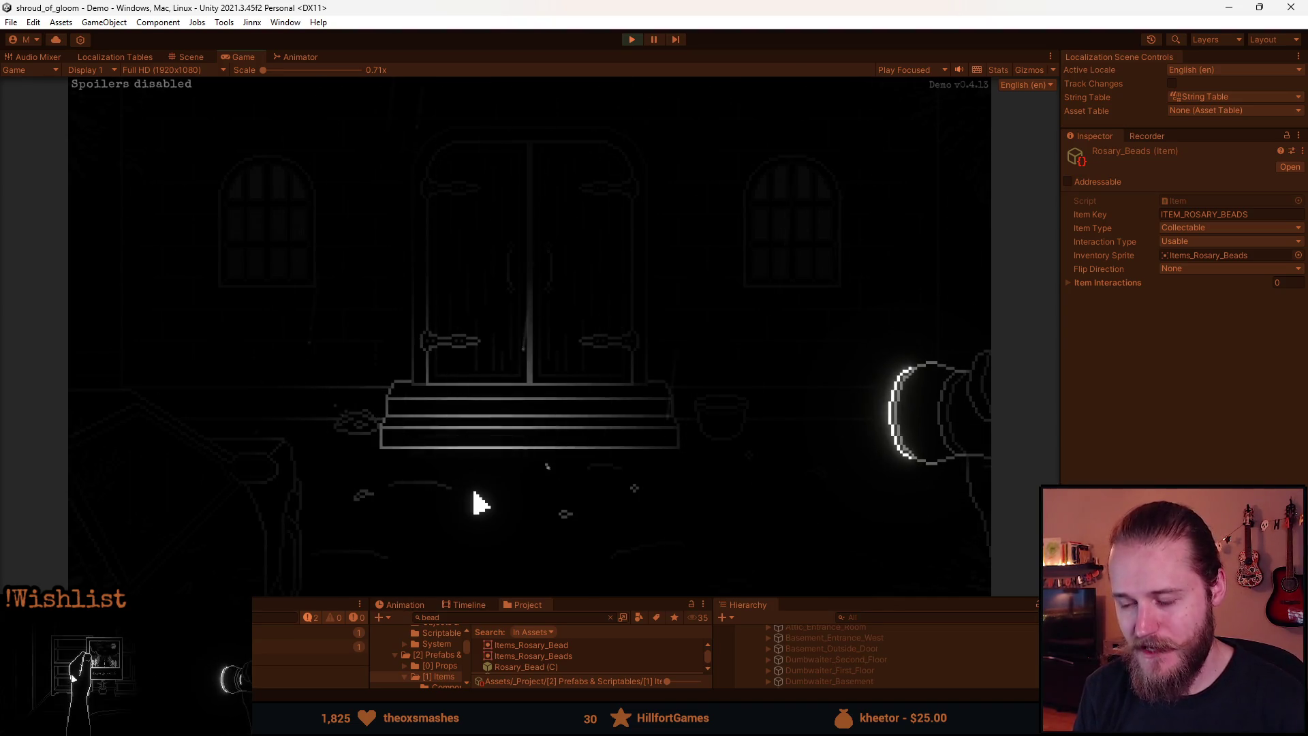
left_click(644, 489)
mouse_move(137, 455)
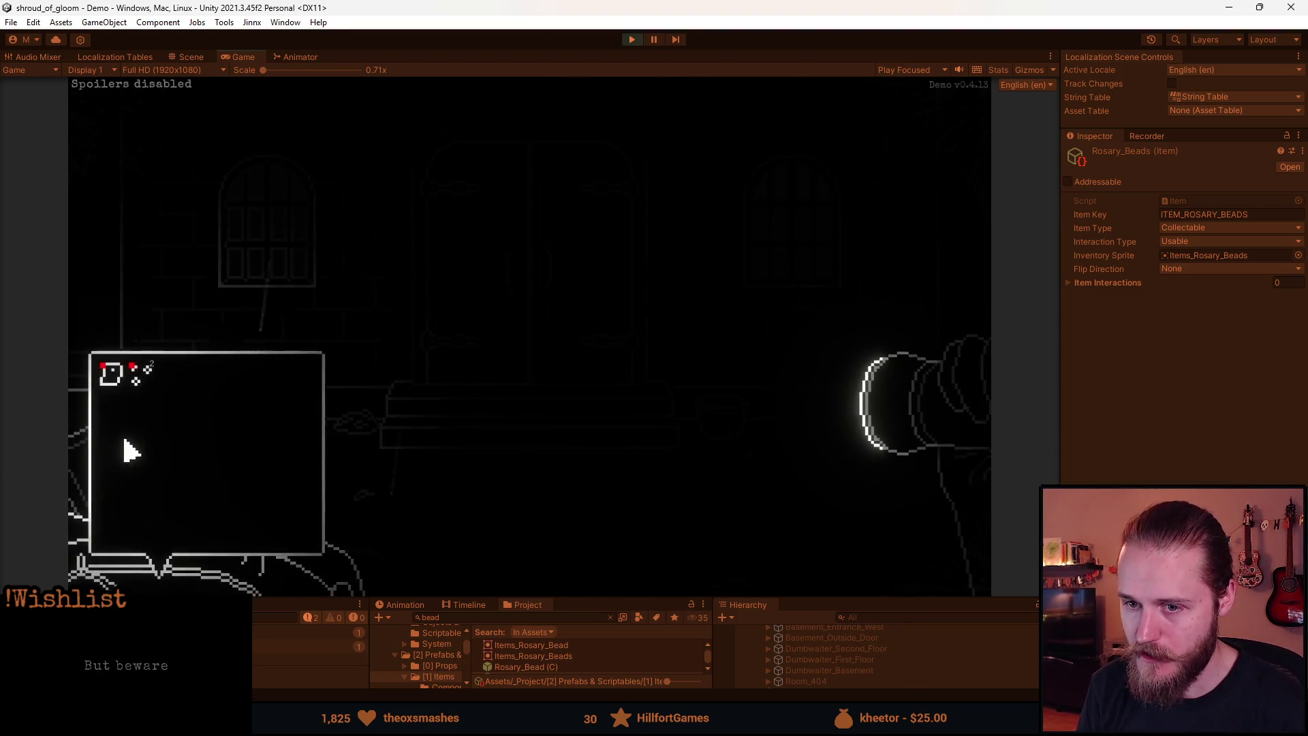
mouse_move(140, 395)
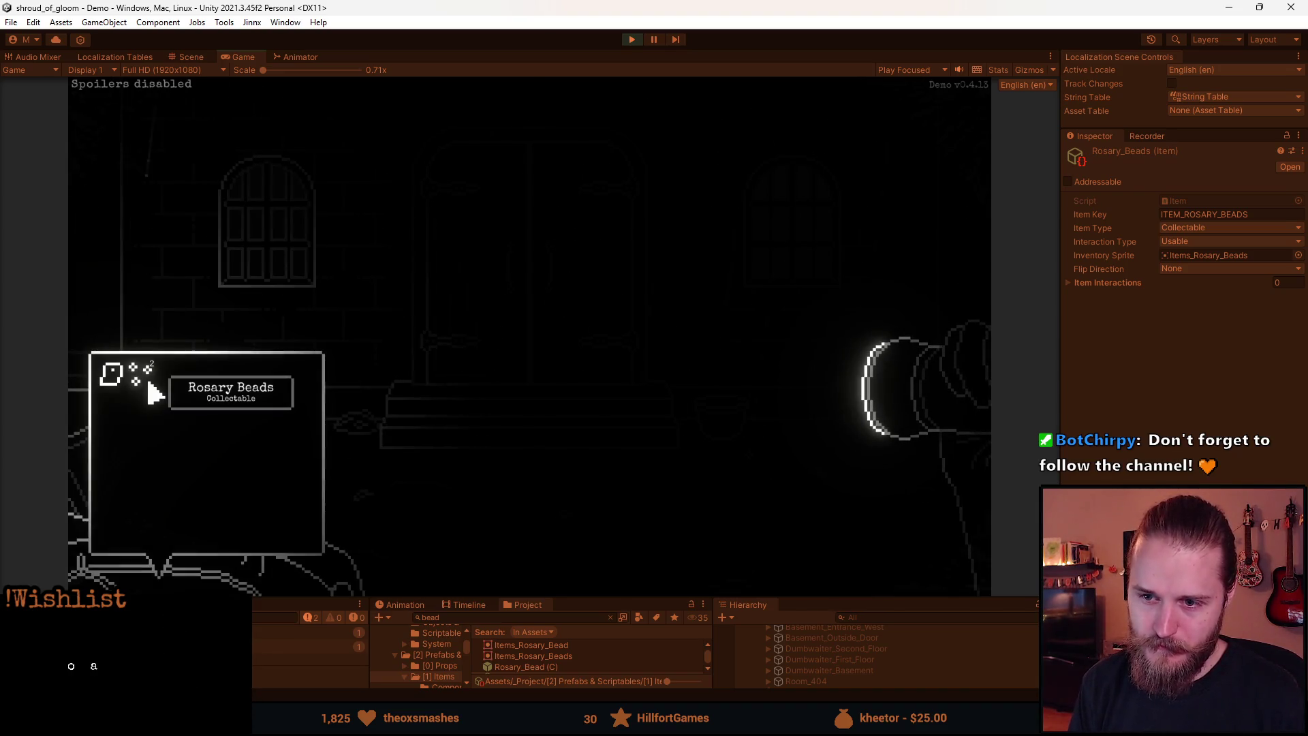
key("Escape")
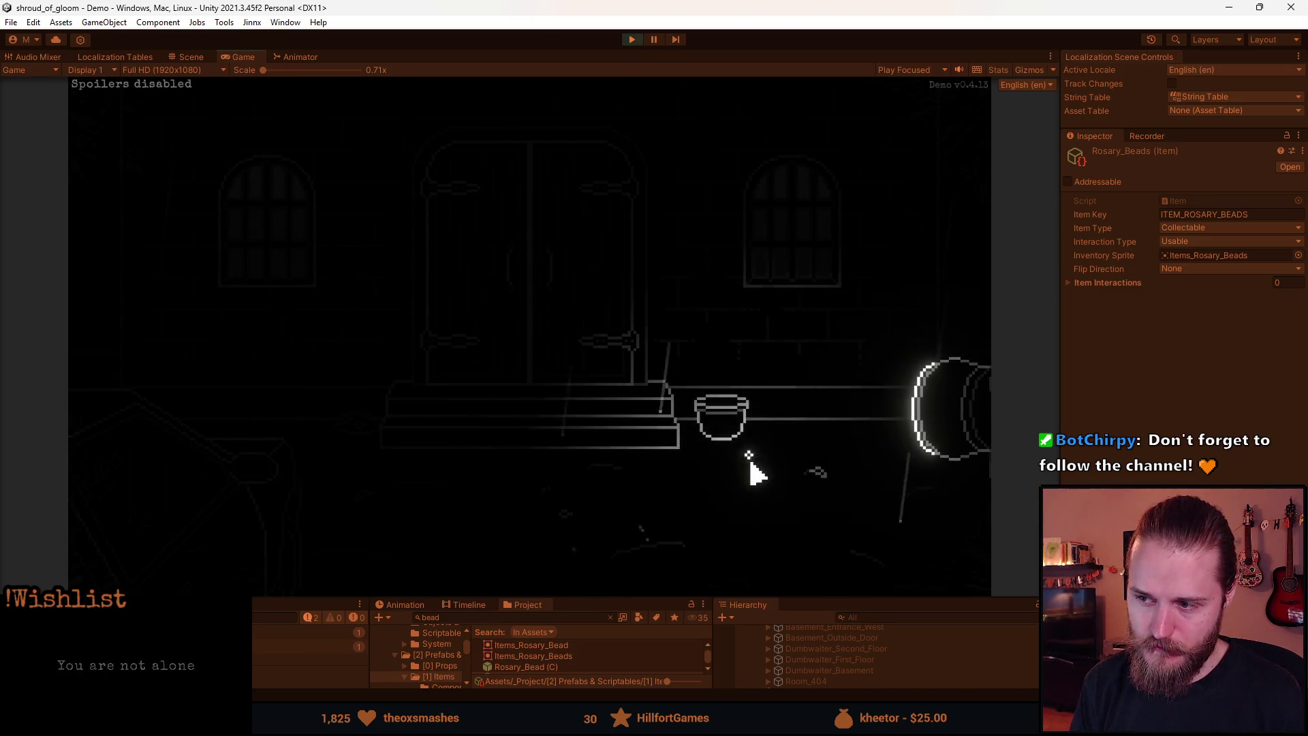
key("i")
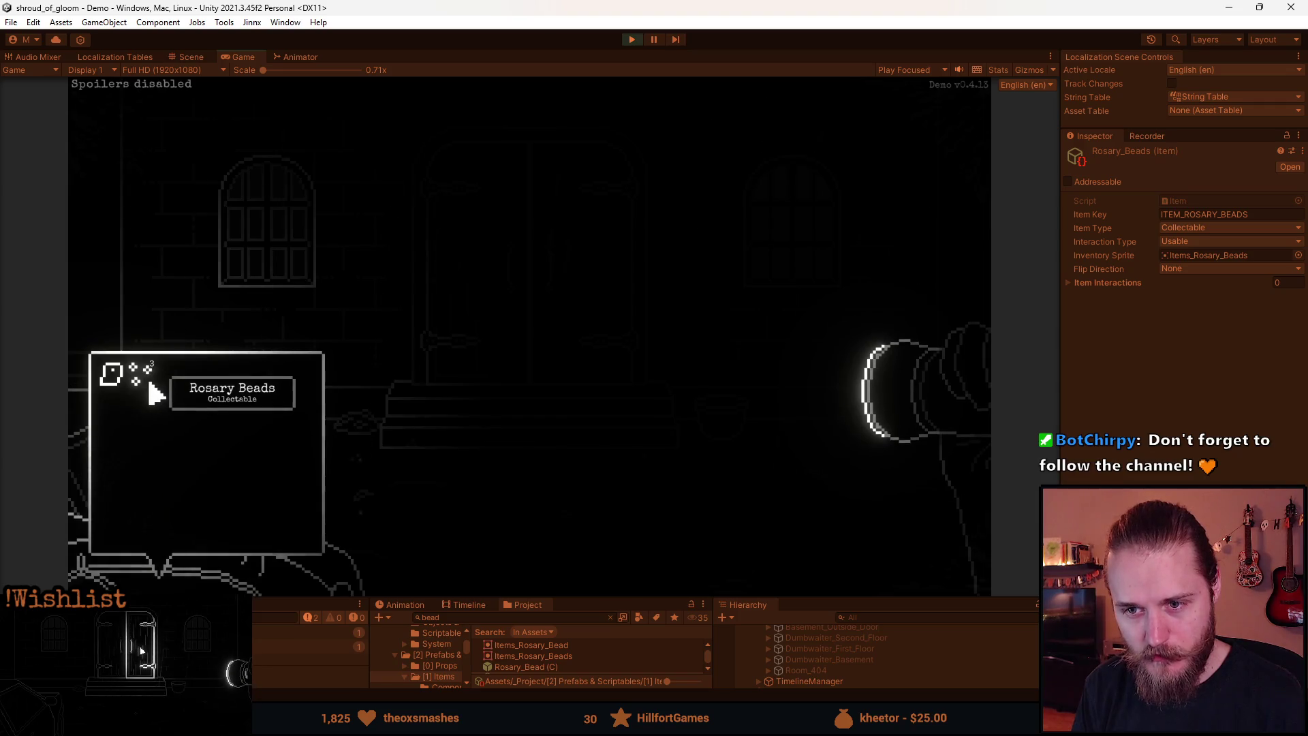
- Pause the game, move one bead dot down two pixels in Aseprite, and resume the game
key("Escape")
key("alt+Tab")
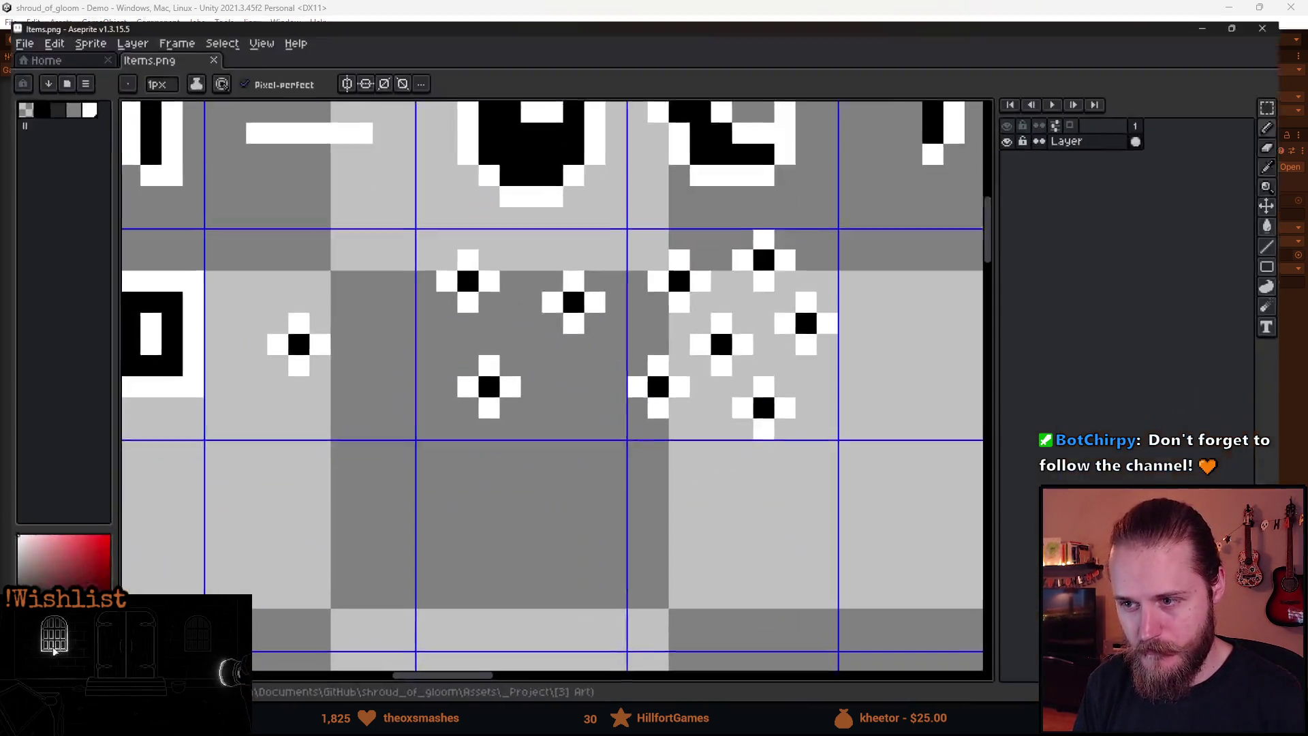
key("m")
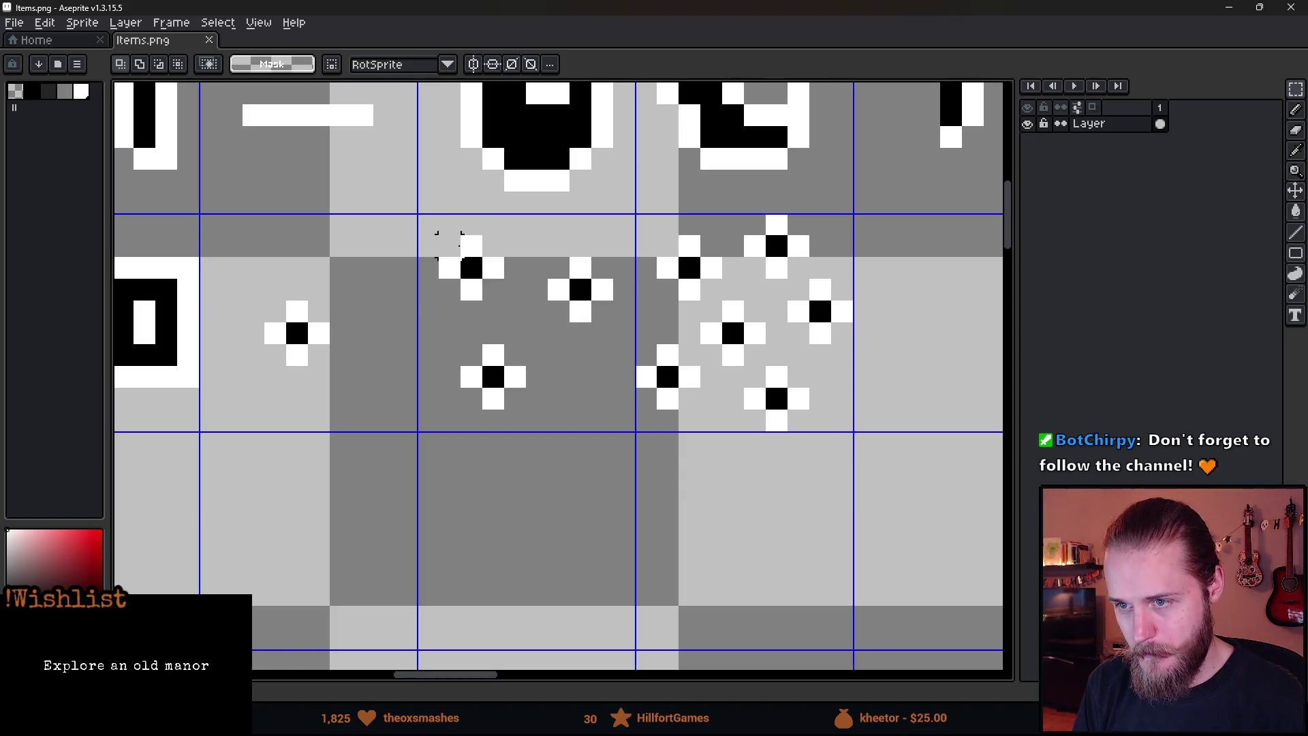
mouse_move(526, 259)
left_mouse_down()
mouse_move(633, 345)
mouse_move(587, 345)
mouse_move(593, 361)
left_mouse_up()
left_click(623, 529)
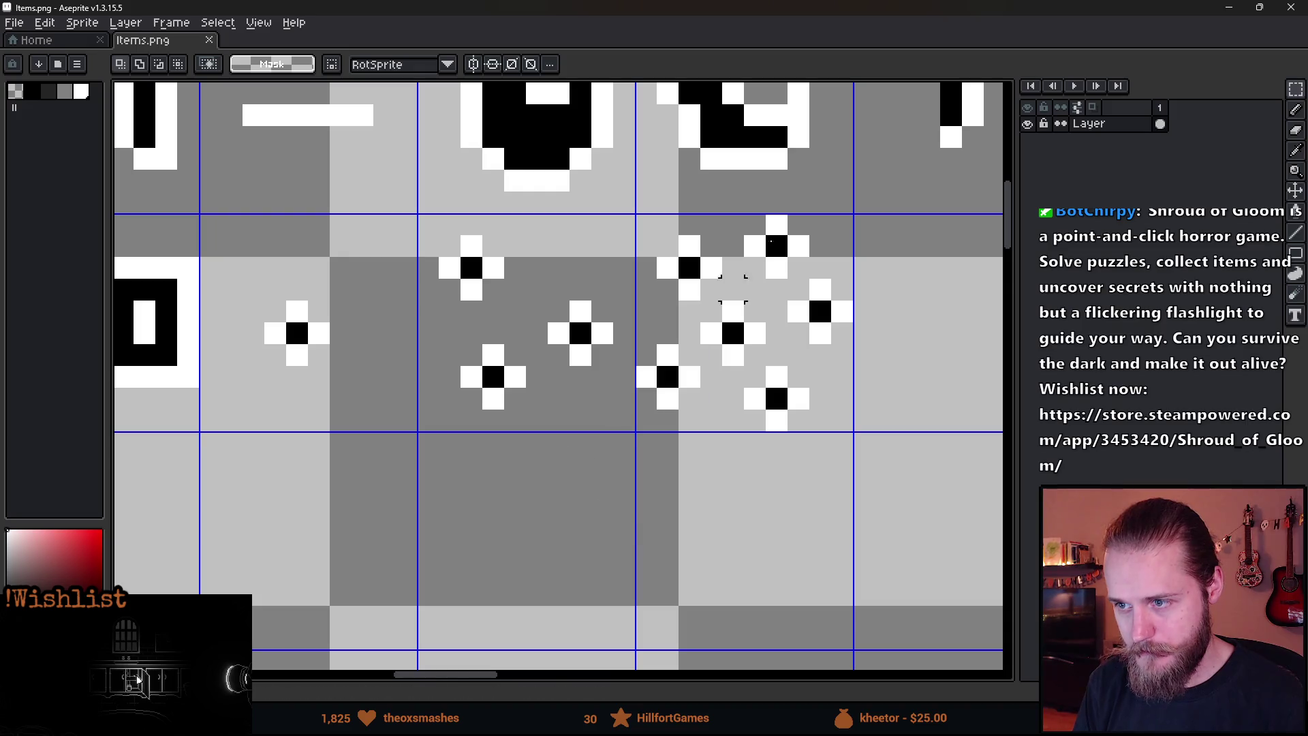
key("alt+Tab")
left_click(514, 316)
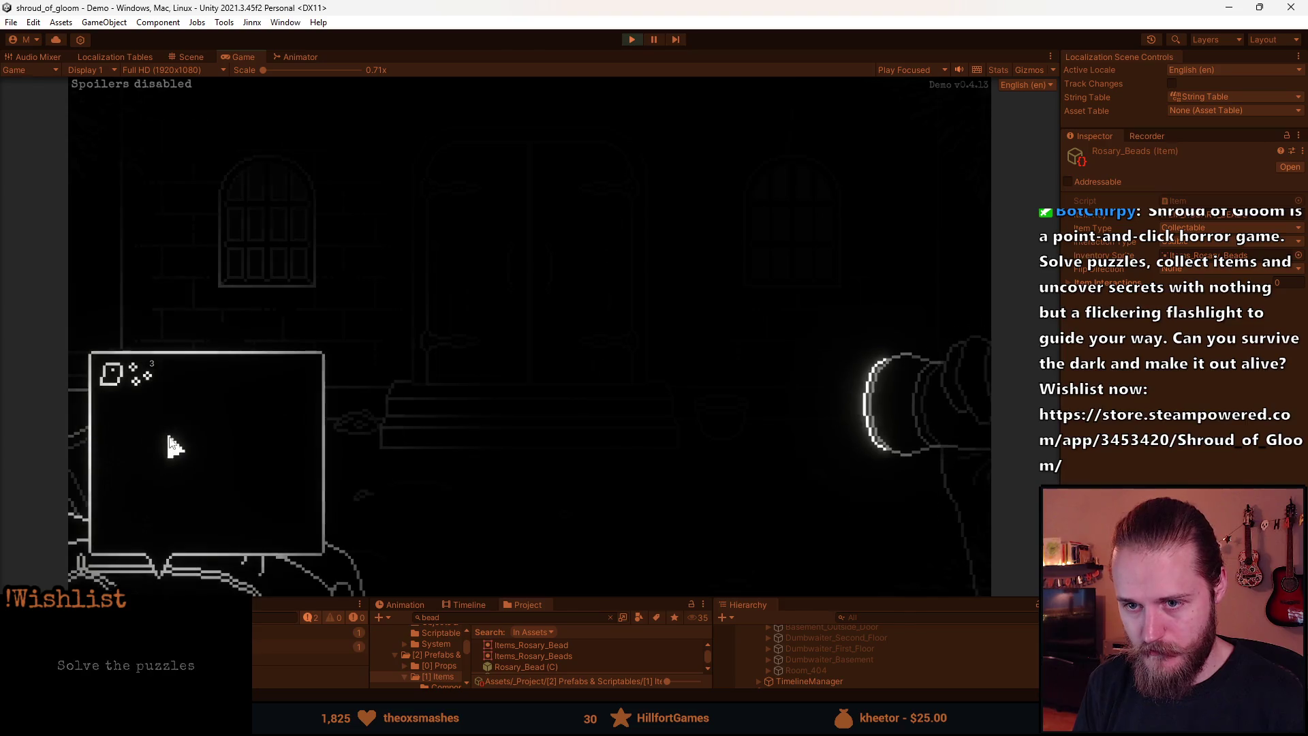
- Nudge two more bead dots one pixel right and up, save Items.png, and resume the game
key("alt+Tab")
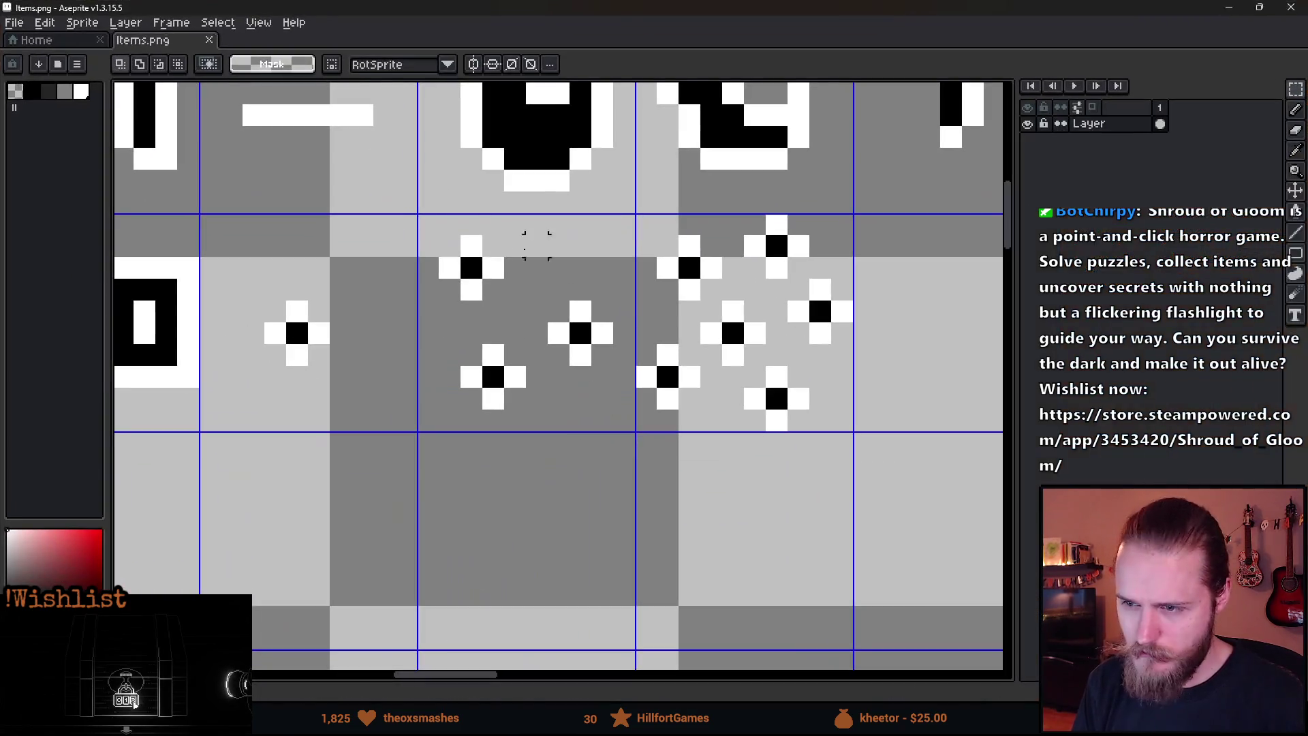
left_click_drag(440, 212, 636, 408)
key("Right")
key("ctrl+d")
key("Up")
key("ctrl+d")
key("ctrl+s")
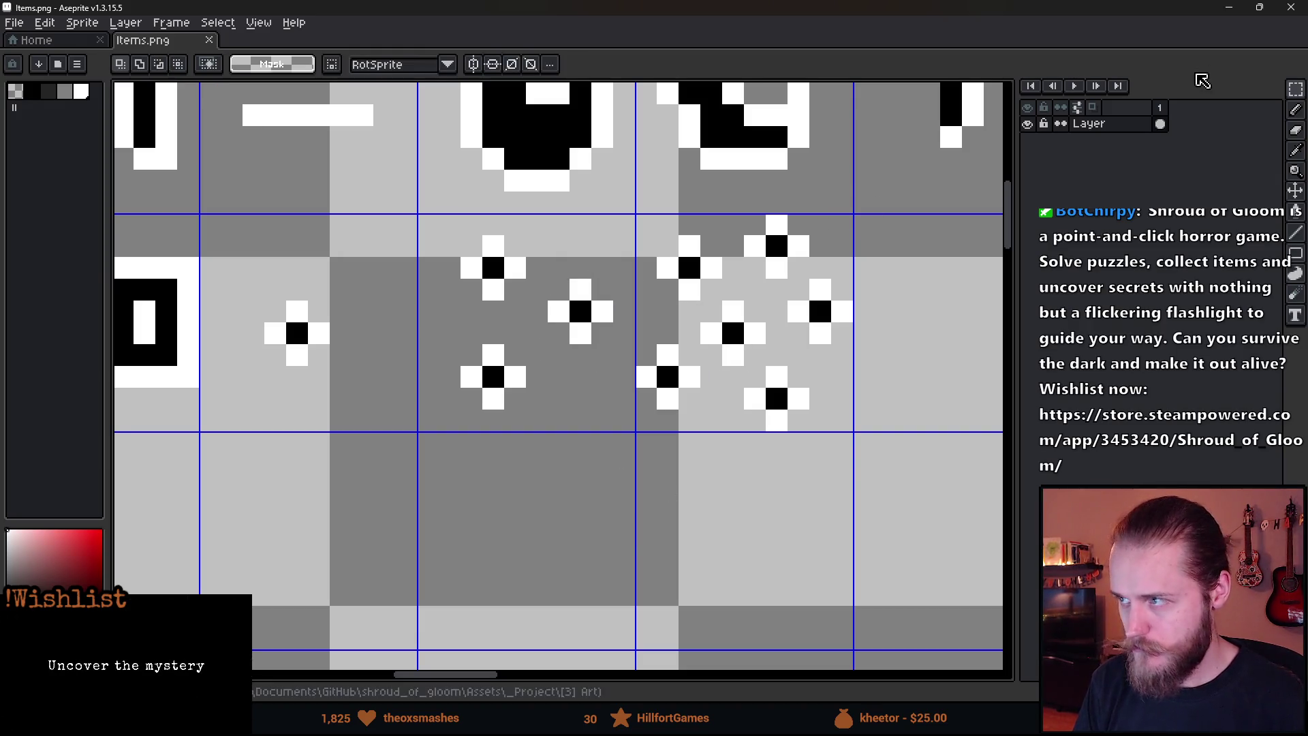
key("alt+Tab")
left_click(560, 315)
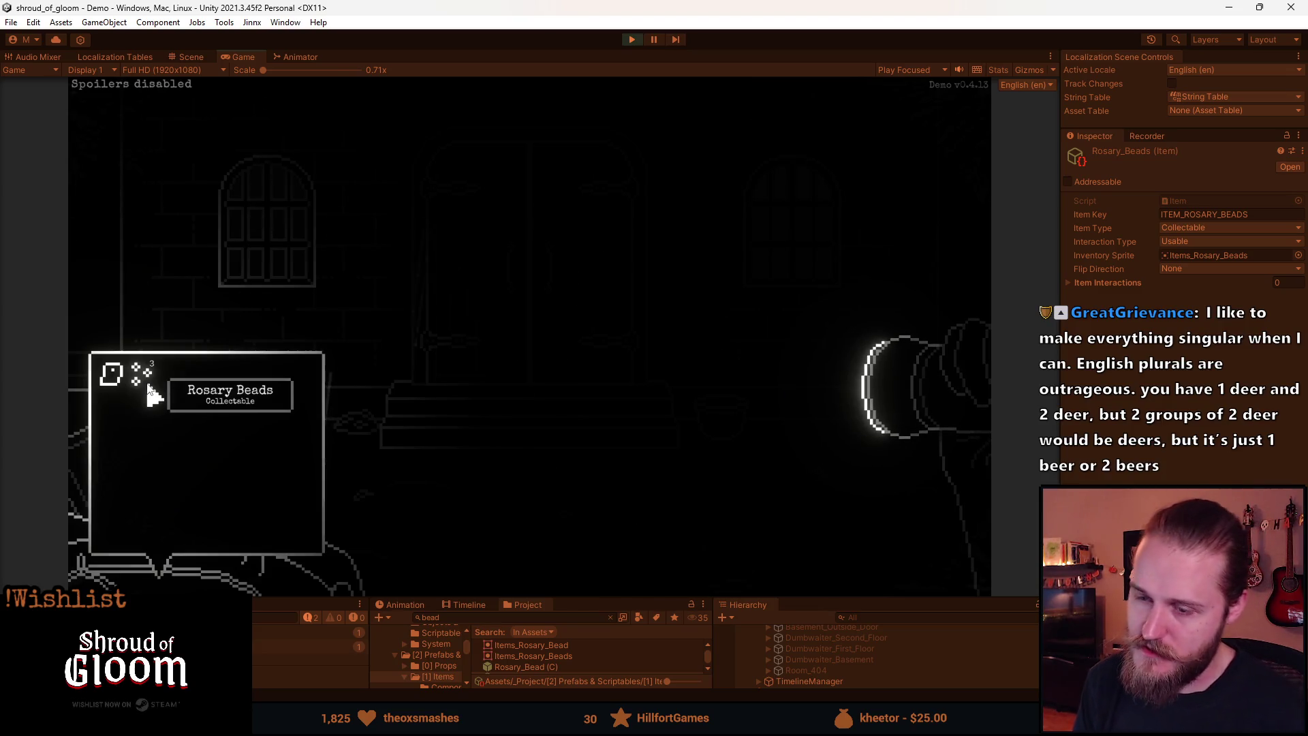
- Close the inventory and pause the running game
key("Escape")
key("Escape")
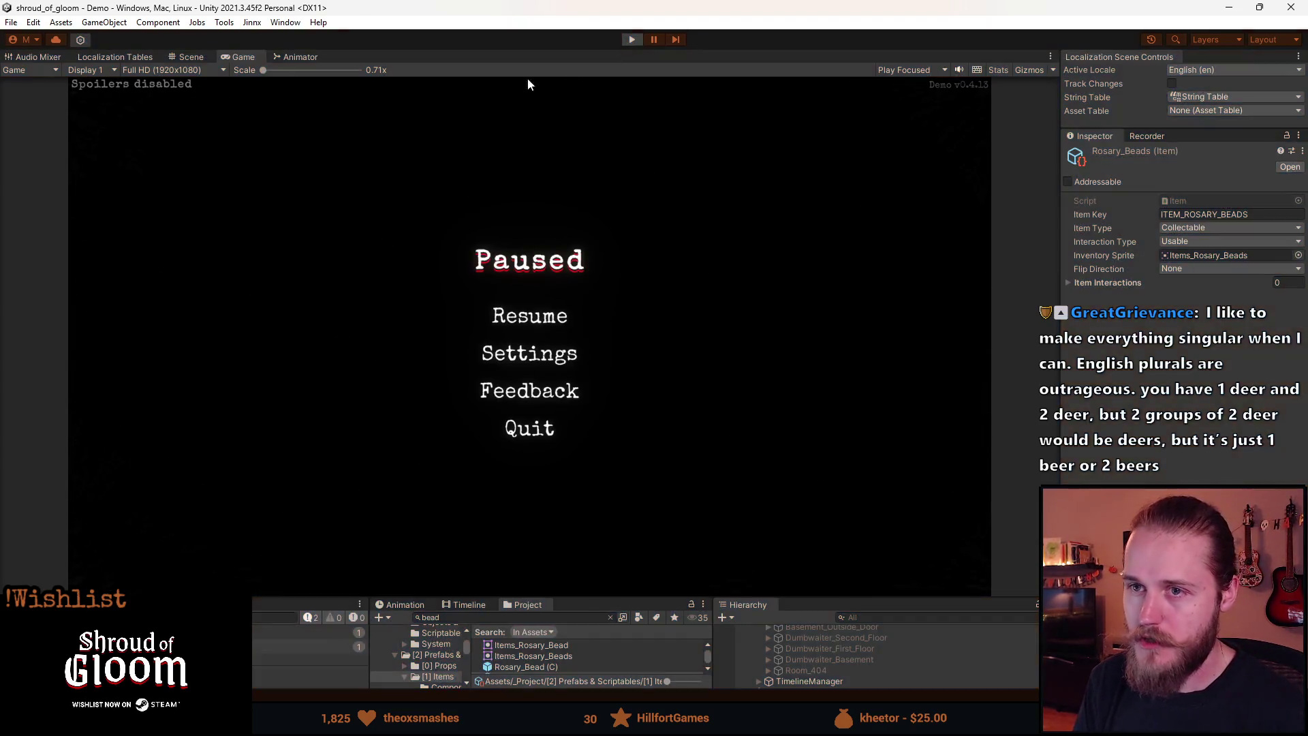
key("Escape")
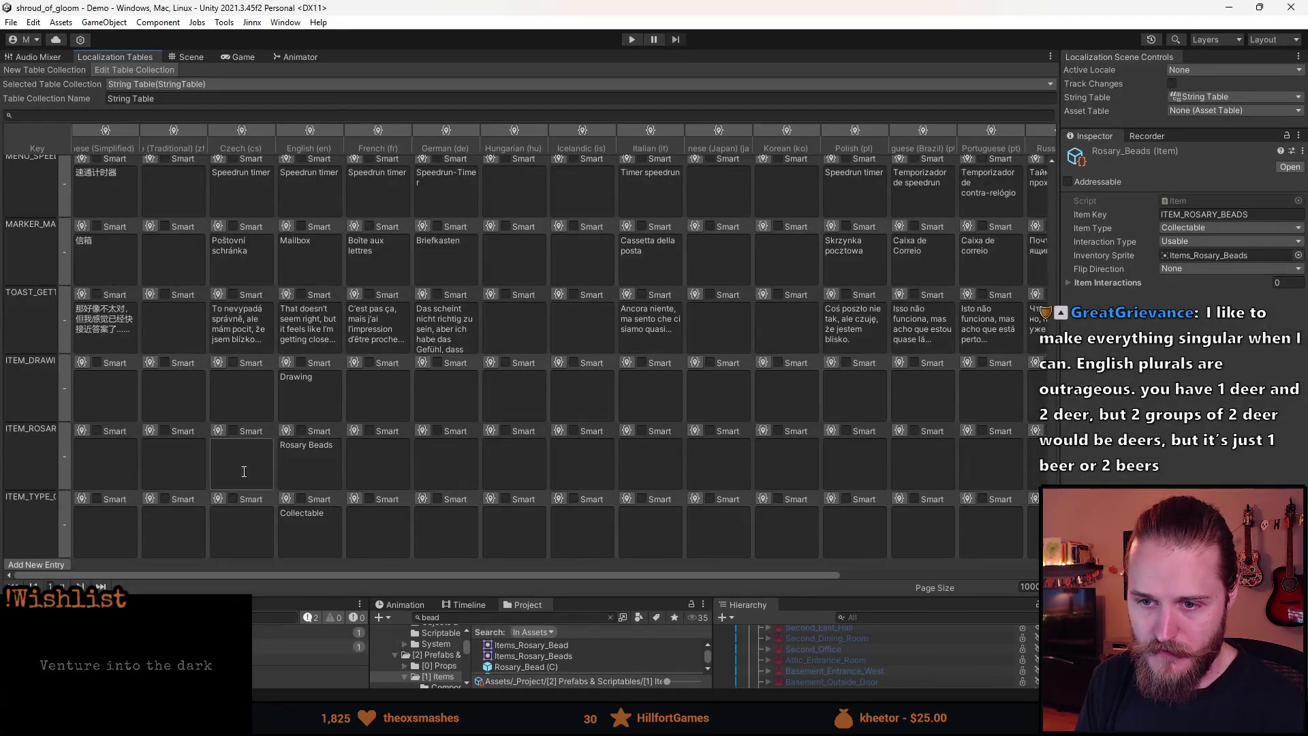
- Change the key to ITEM_ROSARY_BEAD and English name to 'Rosary Bead' in table and Inspector
left_click(31, 428)
key("End")
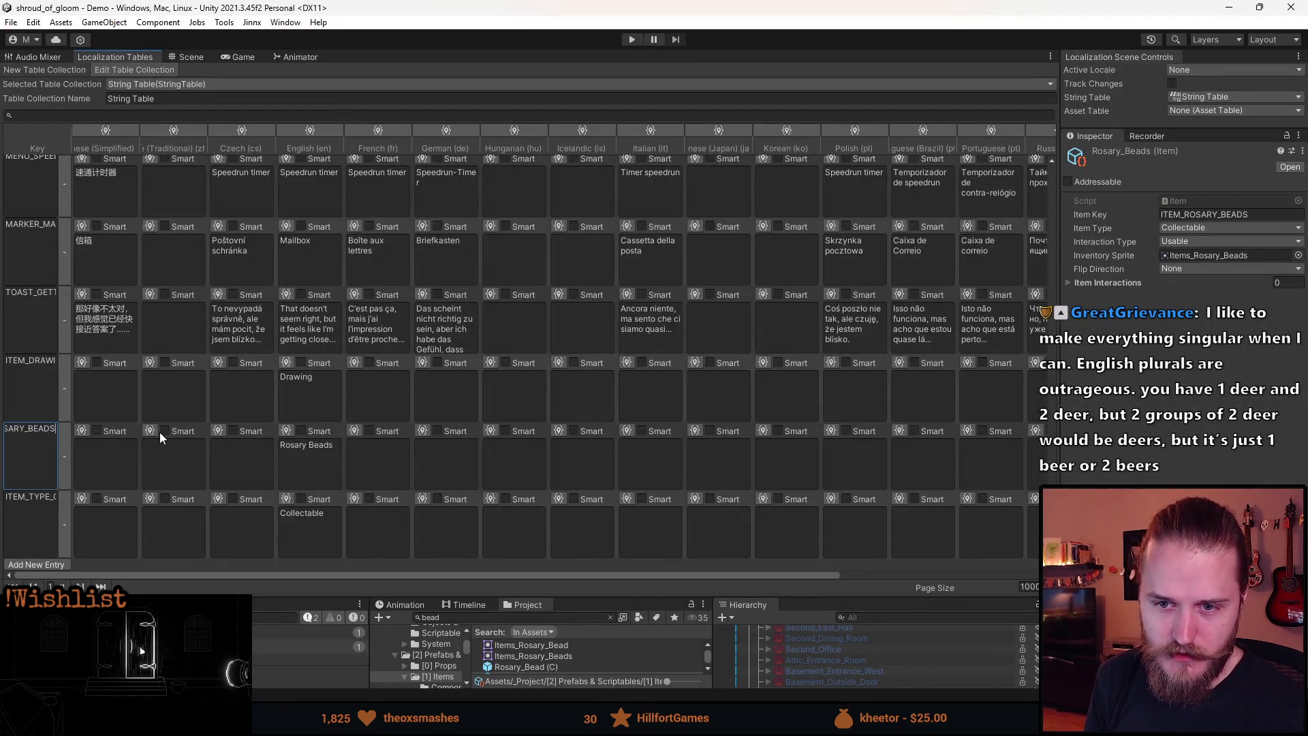
left_click(337, 453)
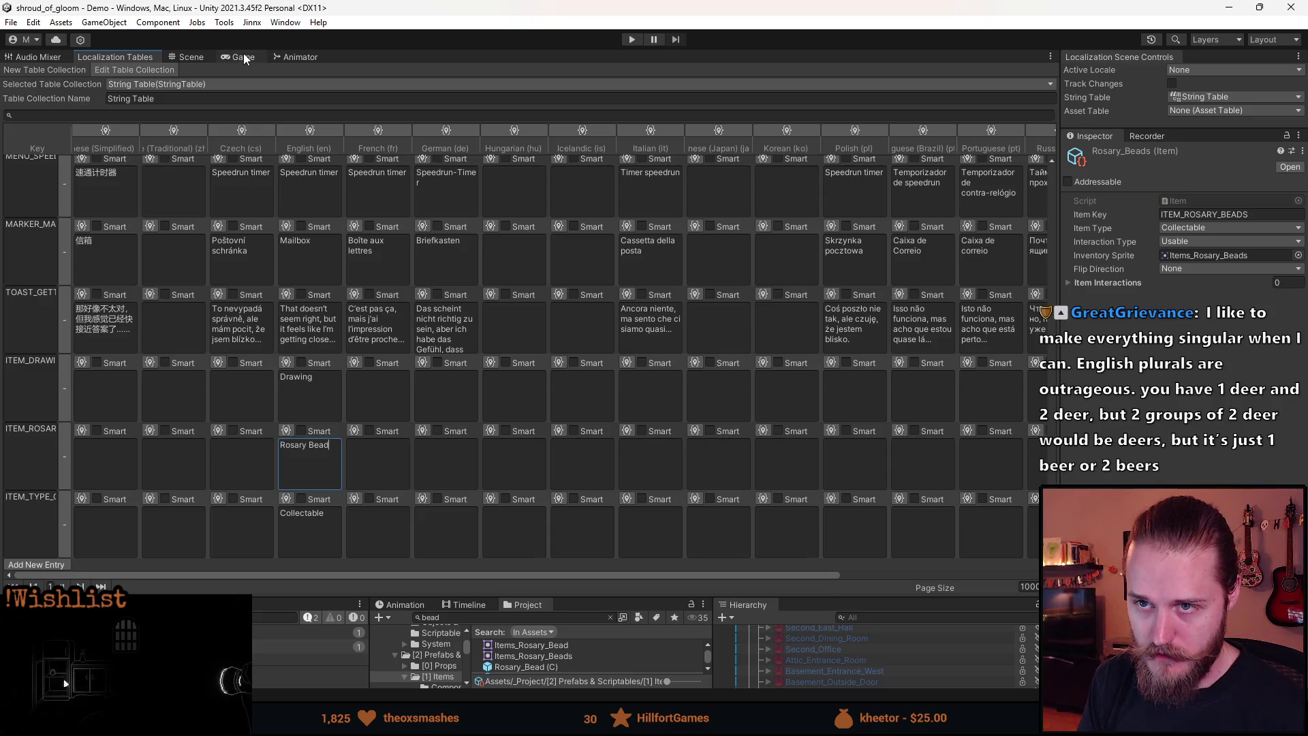
left_click(1279, 214)
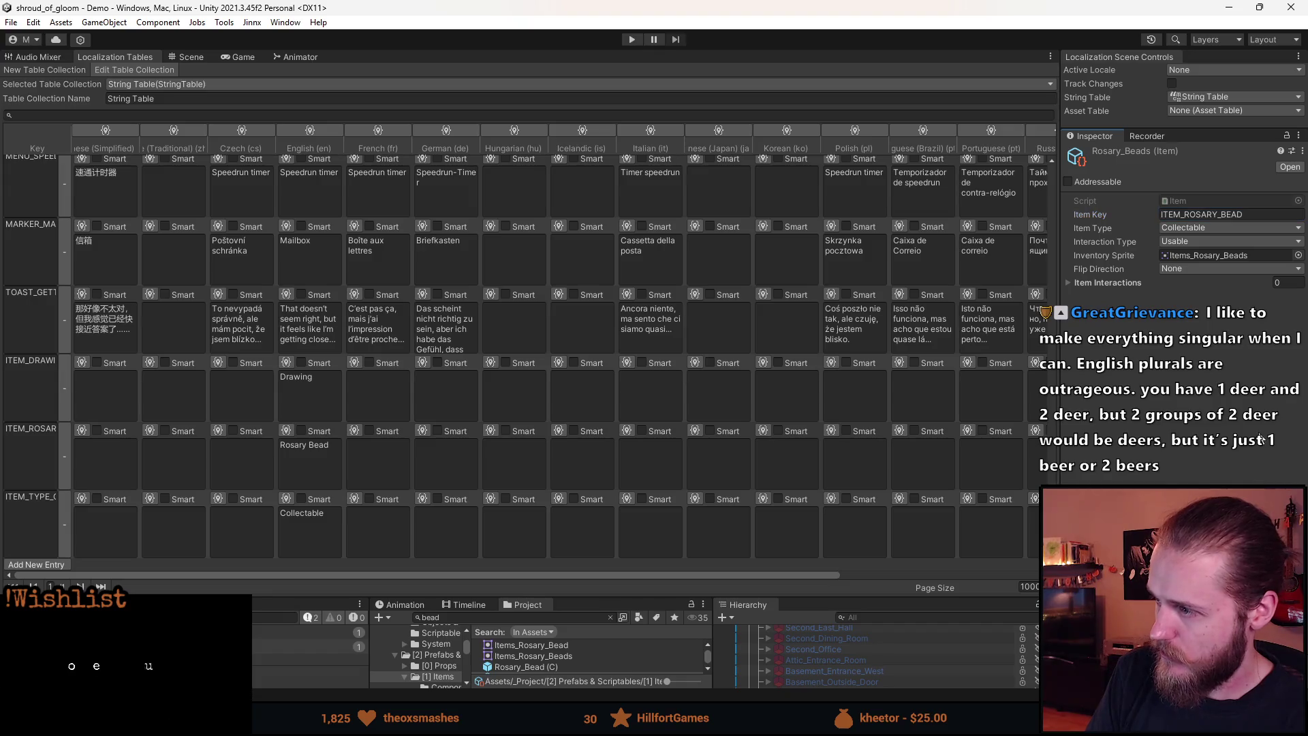
- Play-test that the inventory item reads 'Rosary Bead' with a Collectable tooltip, then stop the game
left_click(240, 58)
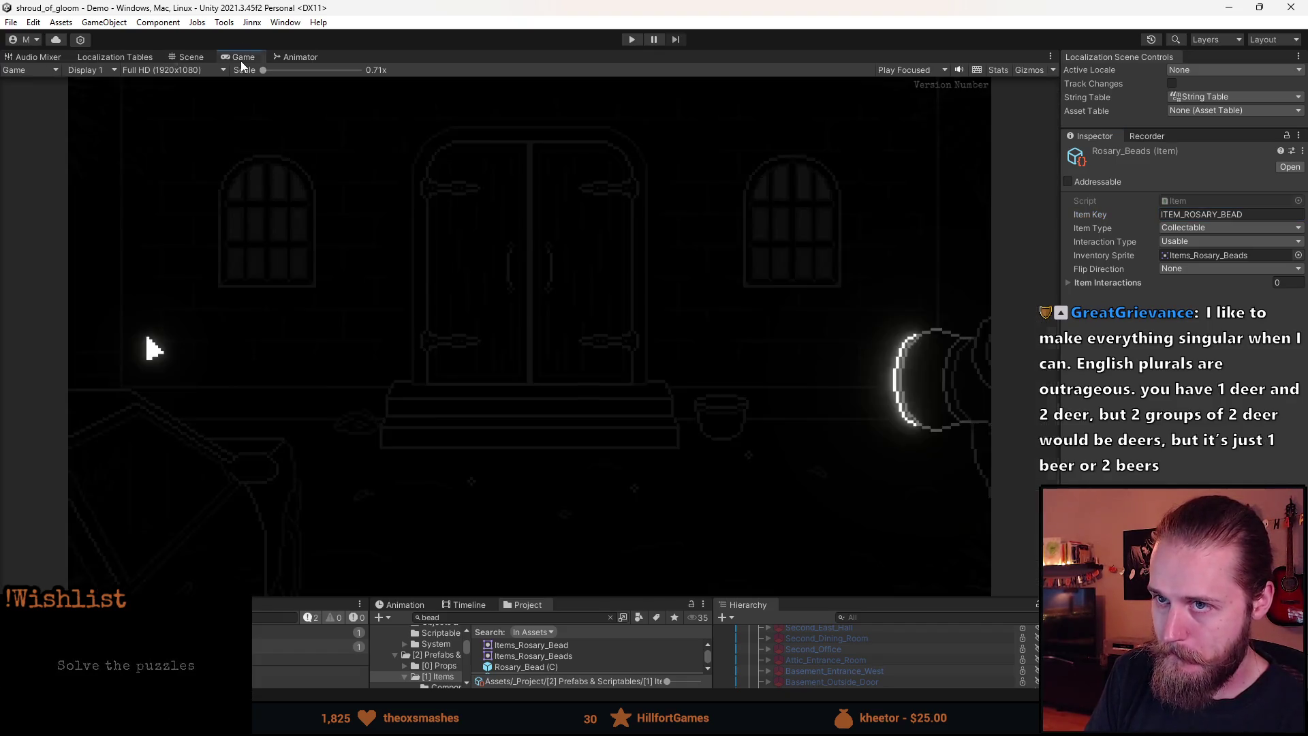
left_click(631, 40)
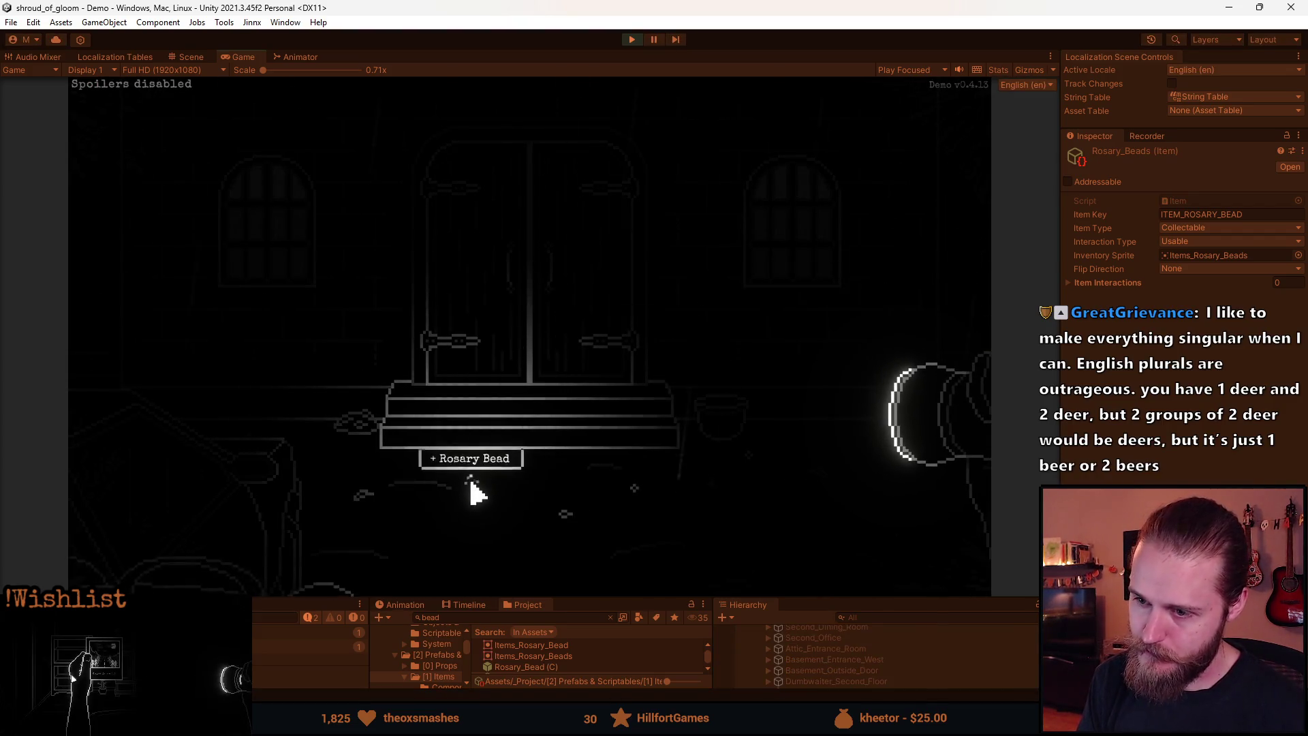
key("Tab")
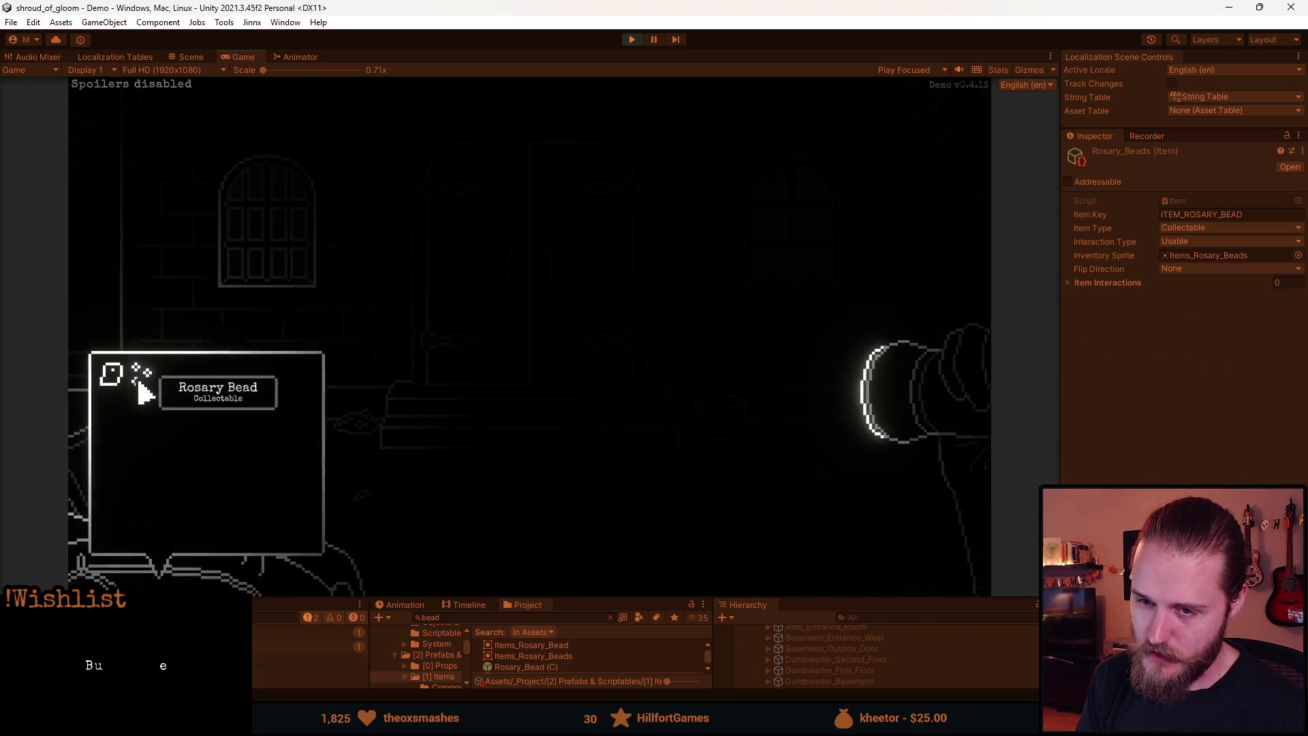
left_click(159, 477)
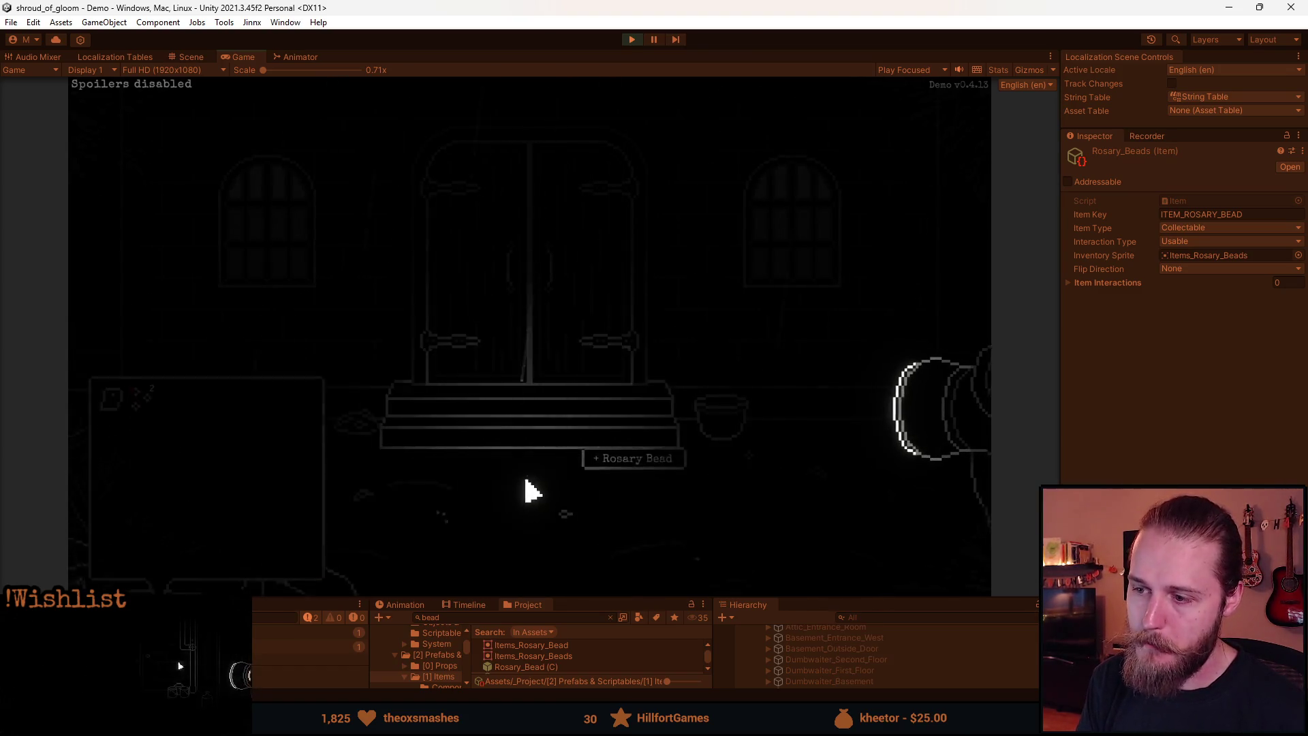
mouse_move(158, 424)
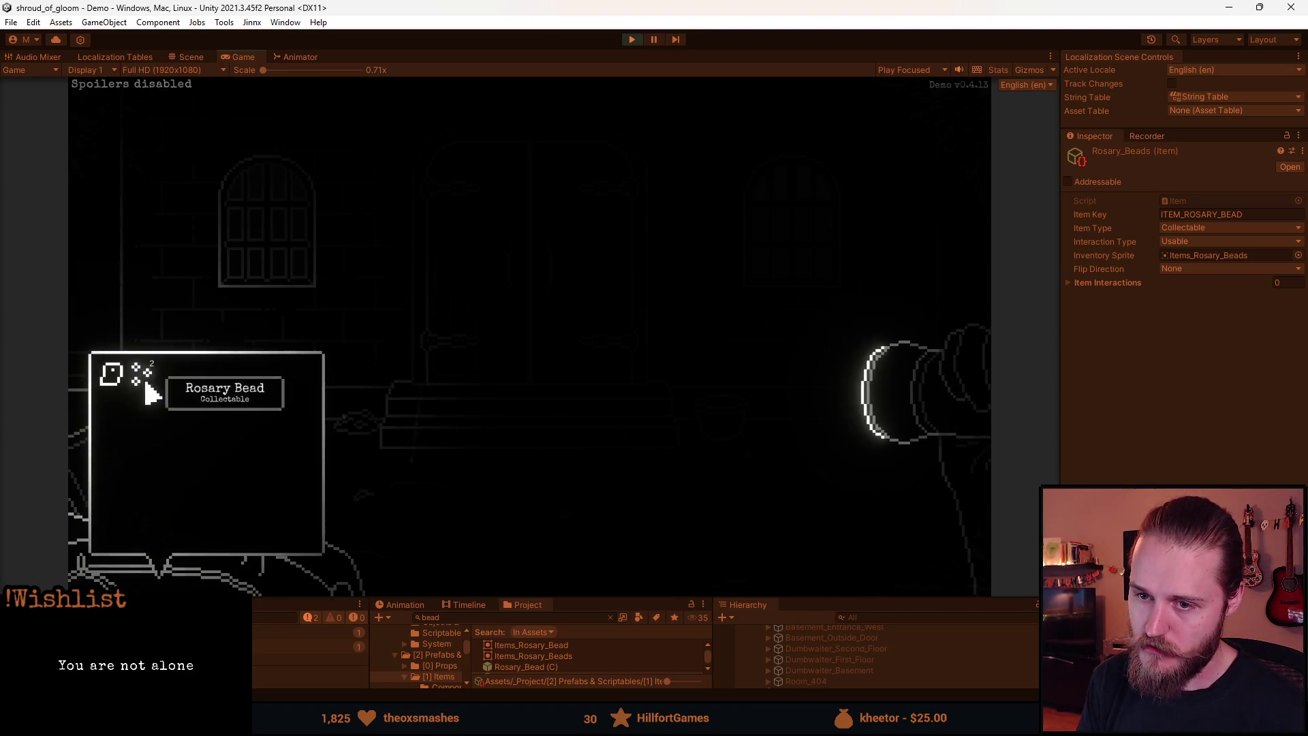
left_click(636, 38)
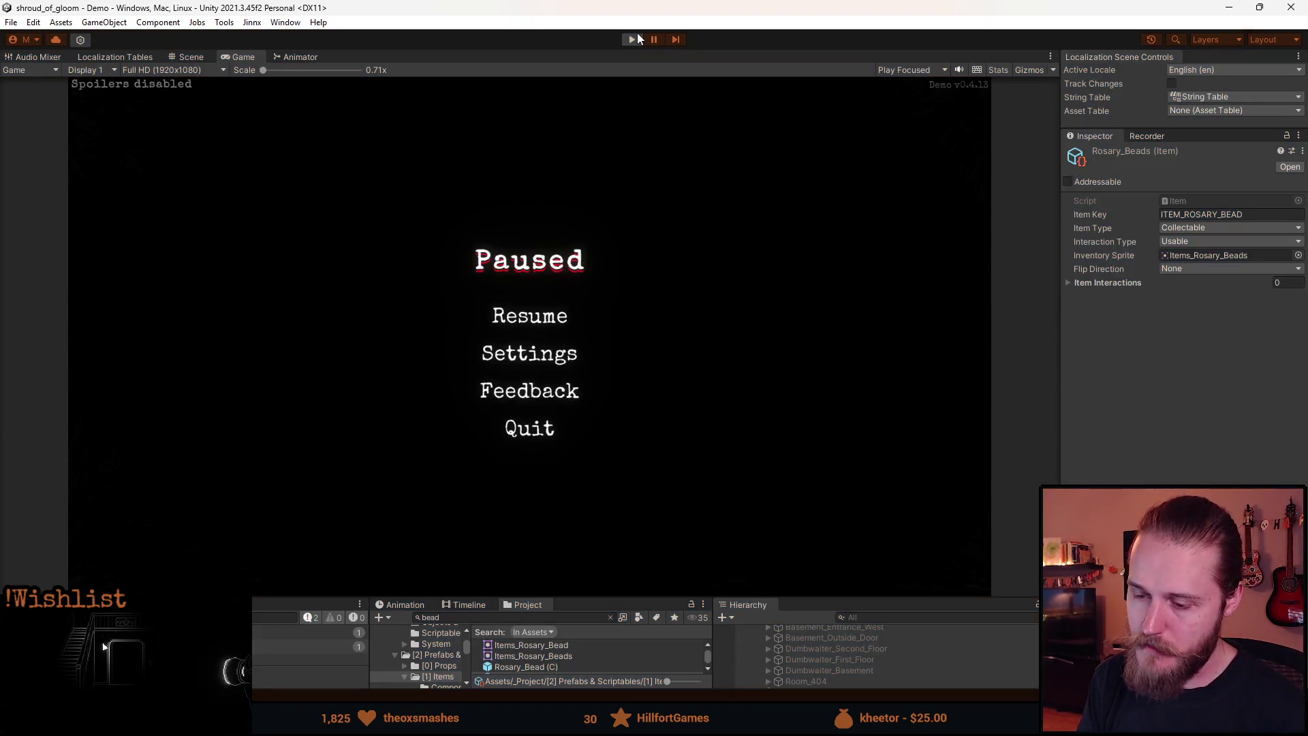
key("alt+Tab")
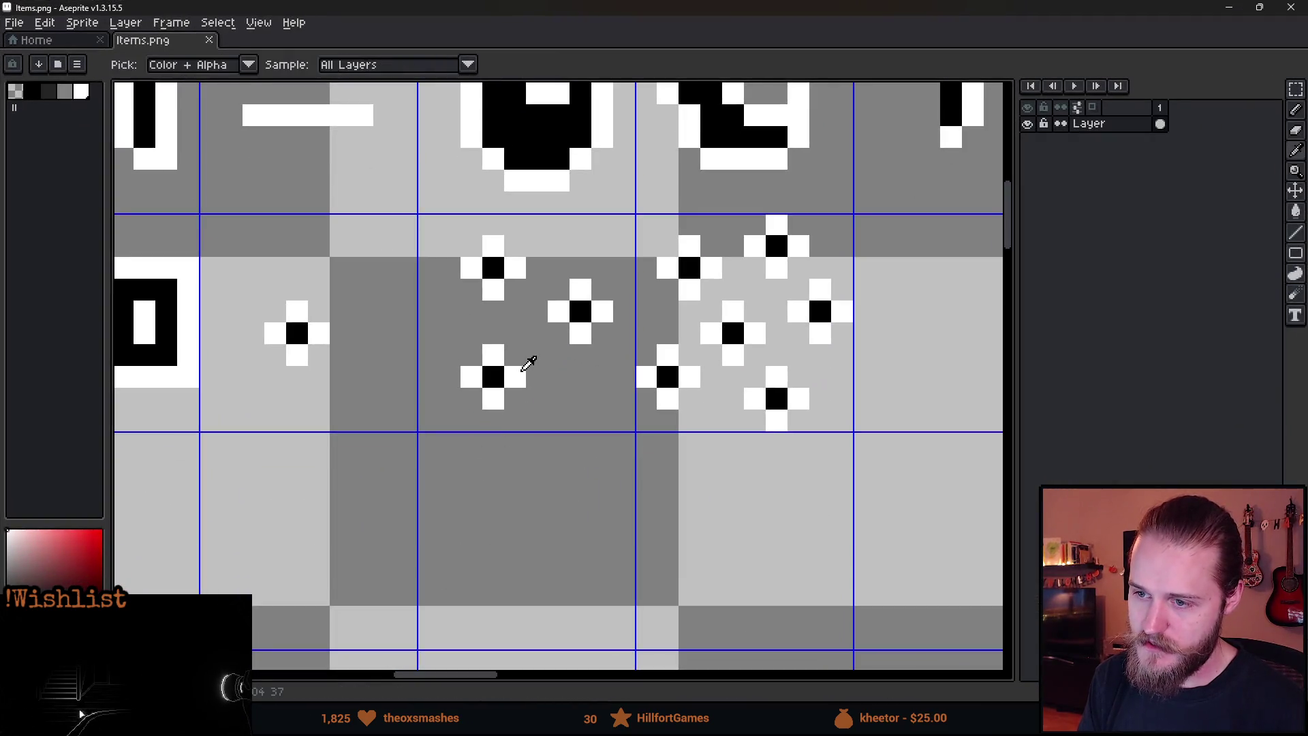
- Draw a white 8px blob and erase its centre with a 5px eraser into a ring
key("b")
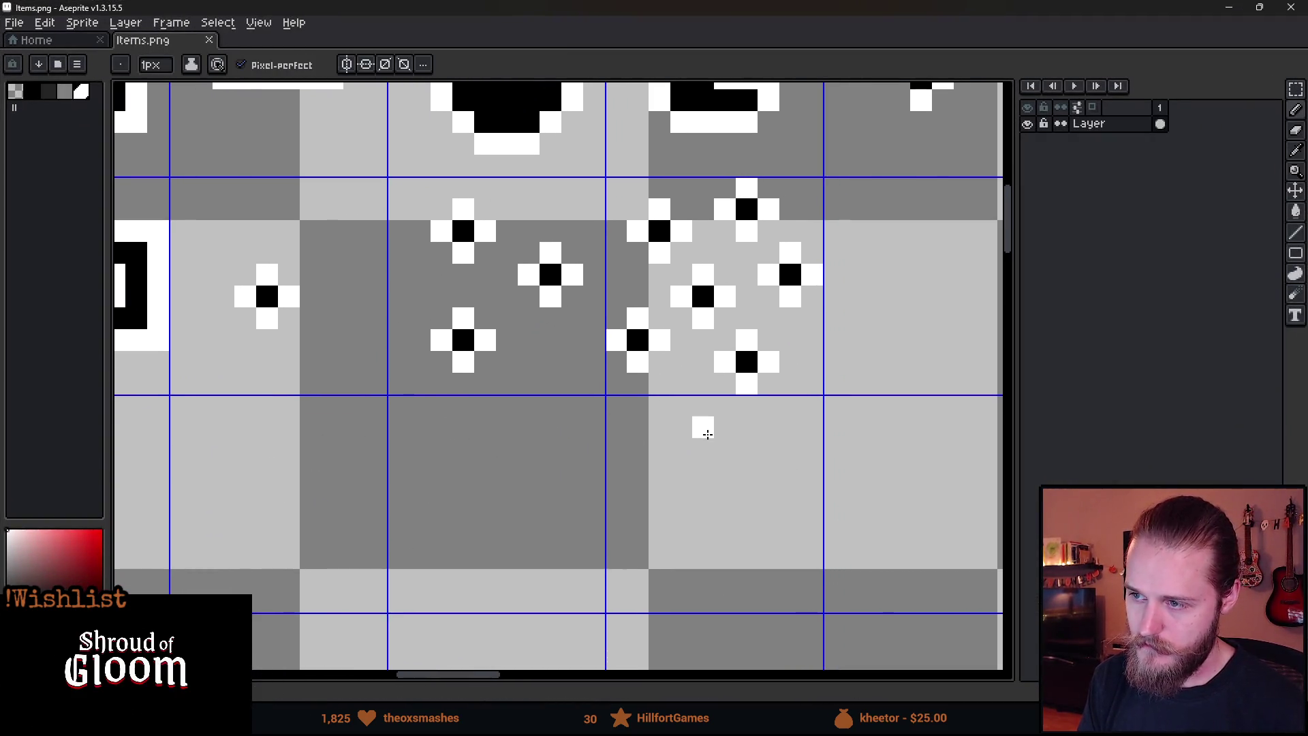
left_click(501, 503)
key("plus")
key("plus")
key("plus")
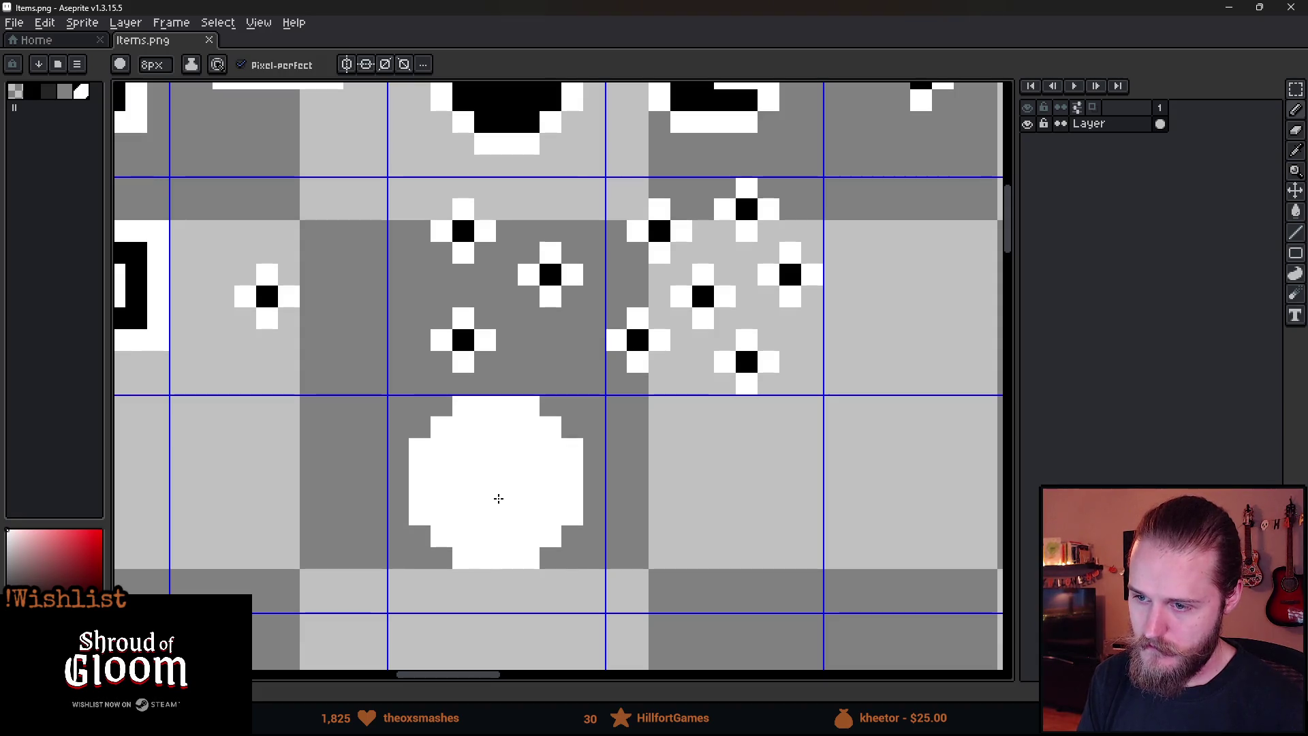
key("e")
key("plus")
key("plus")
key("plus")
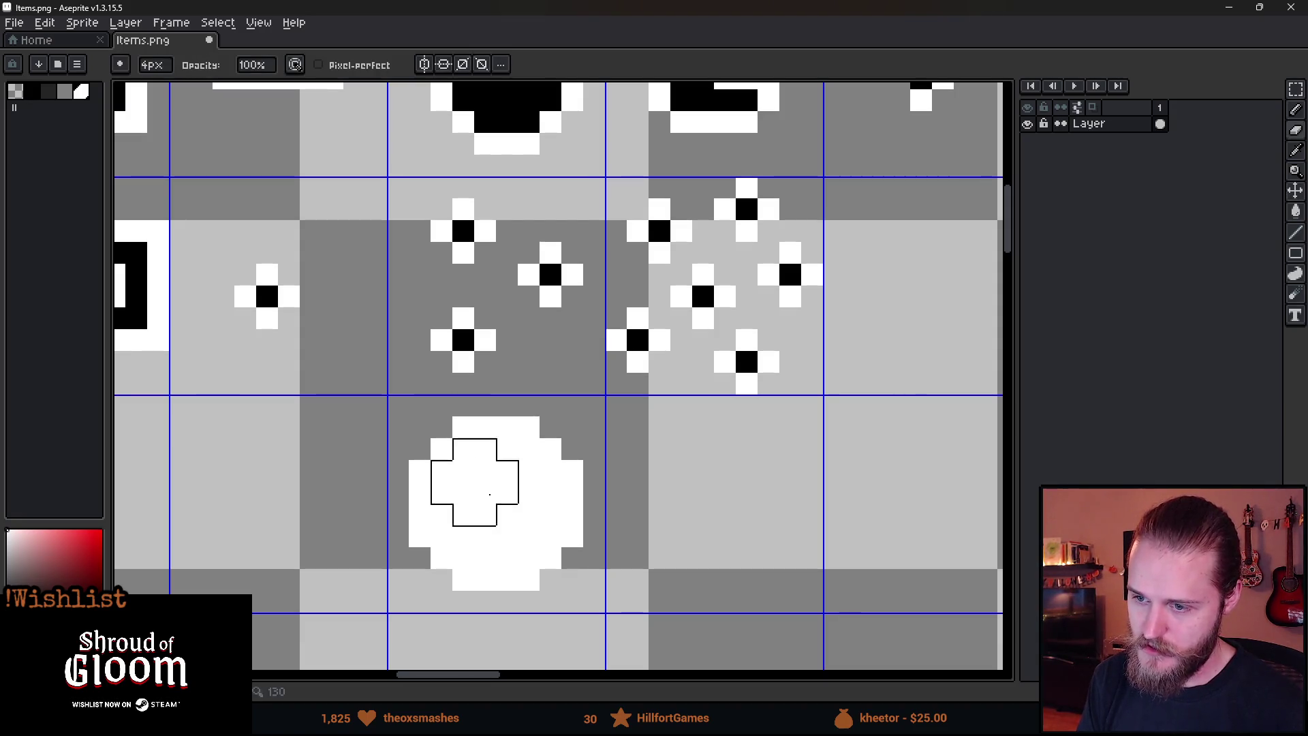
key("plus")
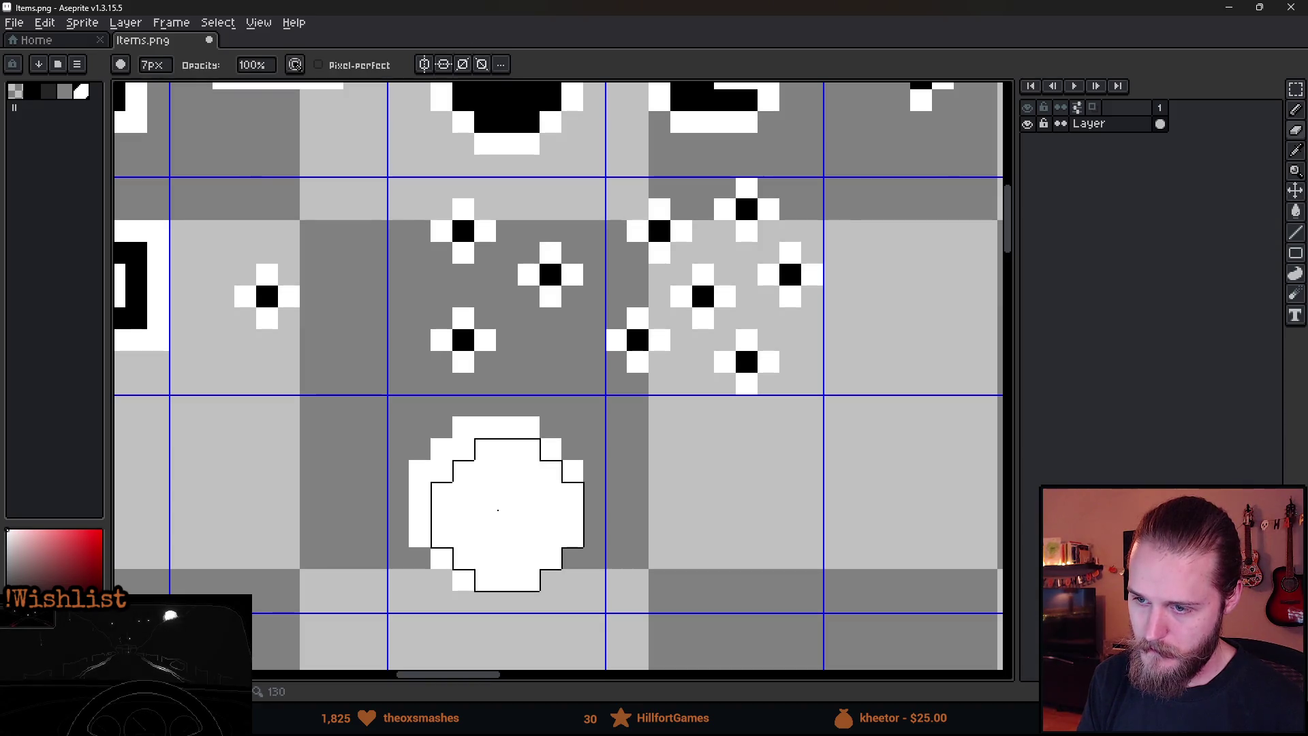
key("minus")
key("minus")
left_click(497, 501)
left_click(509, 511)
- Fill the ring's interior black, save, add a white highlight pixel, and minimize Aseprite
key("g")
left_click(512, 504)
key("ctrl+s")
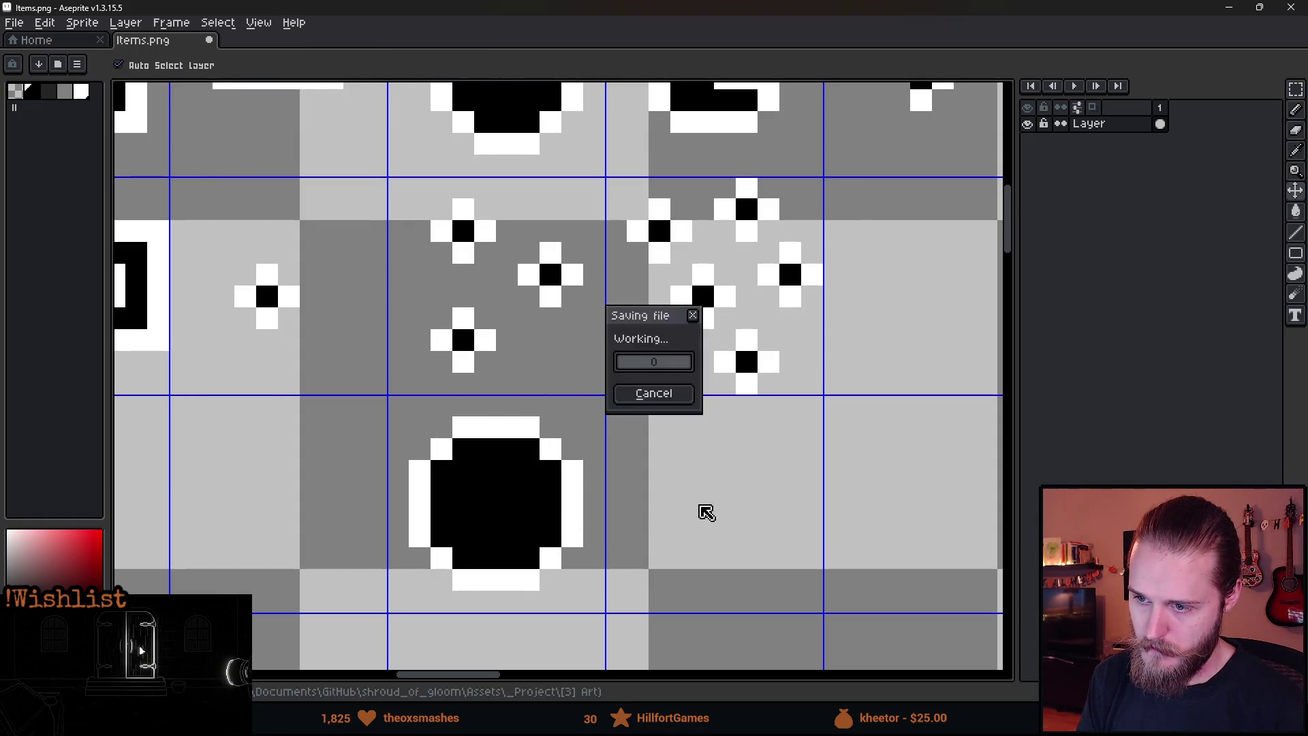
left_click(470, 317, "alt")
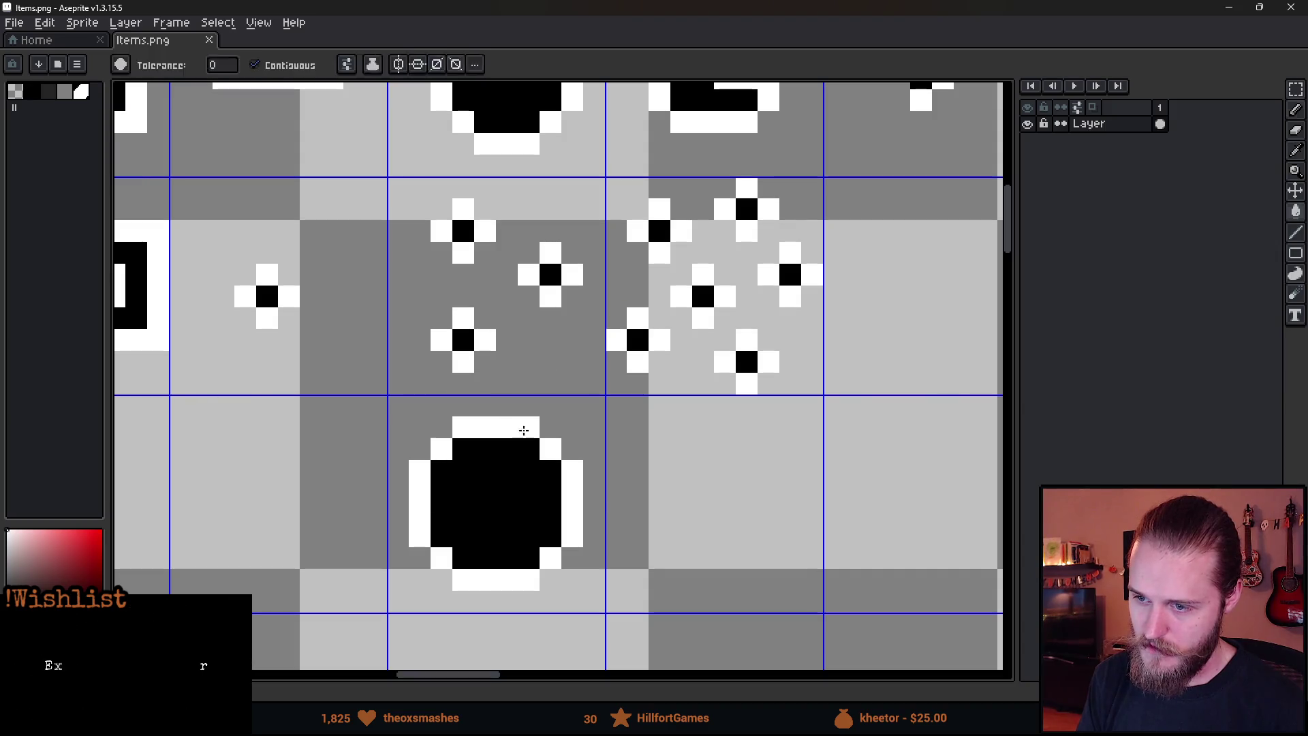
key("b")
left_click(507, 470)
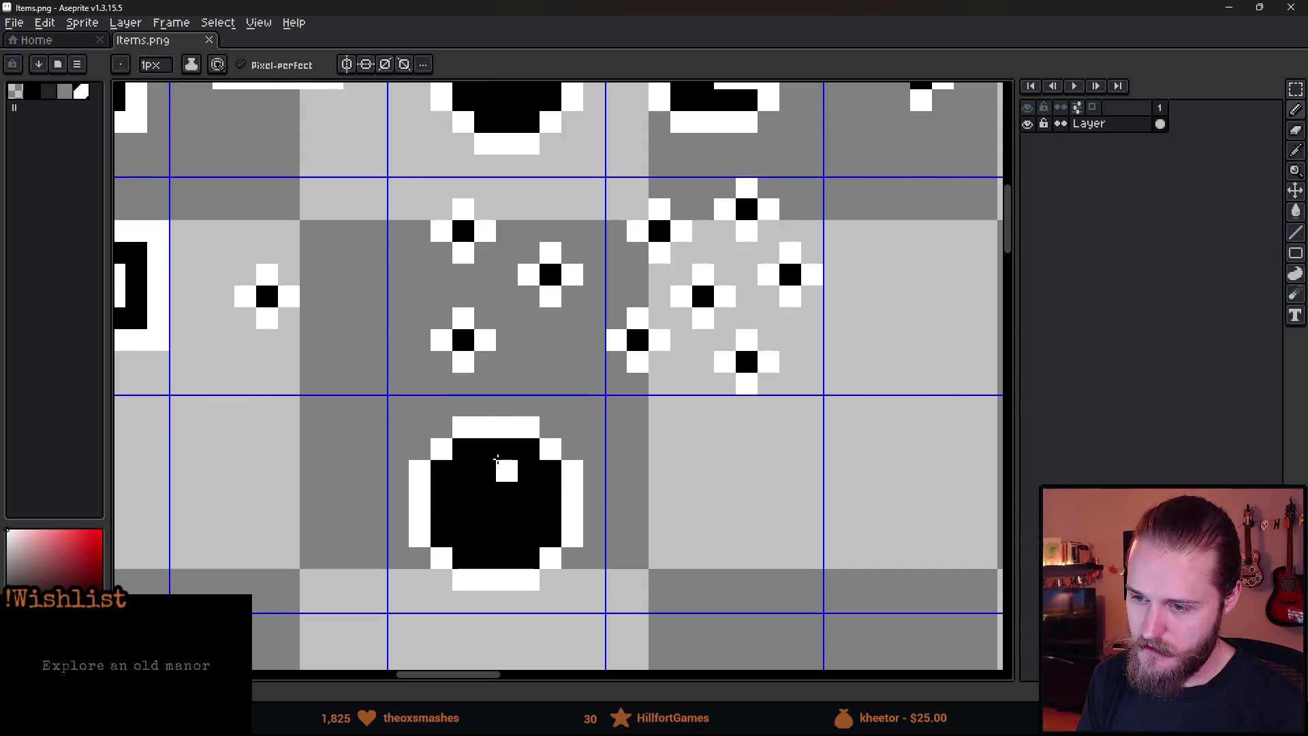
scroll(572, 523, "down", 3)
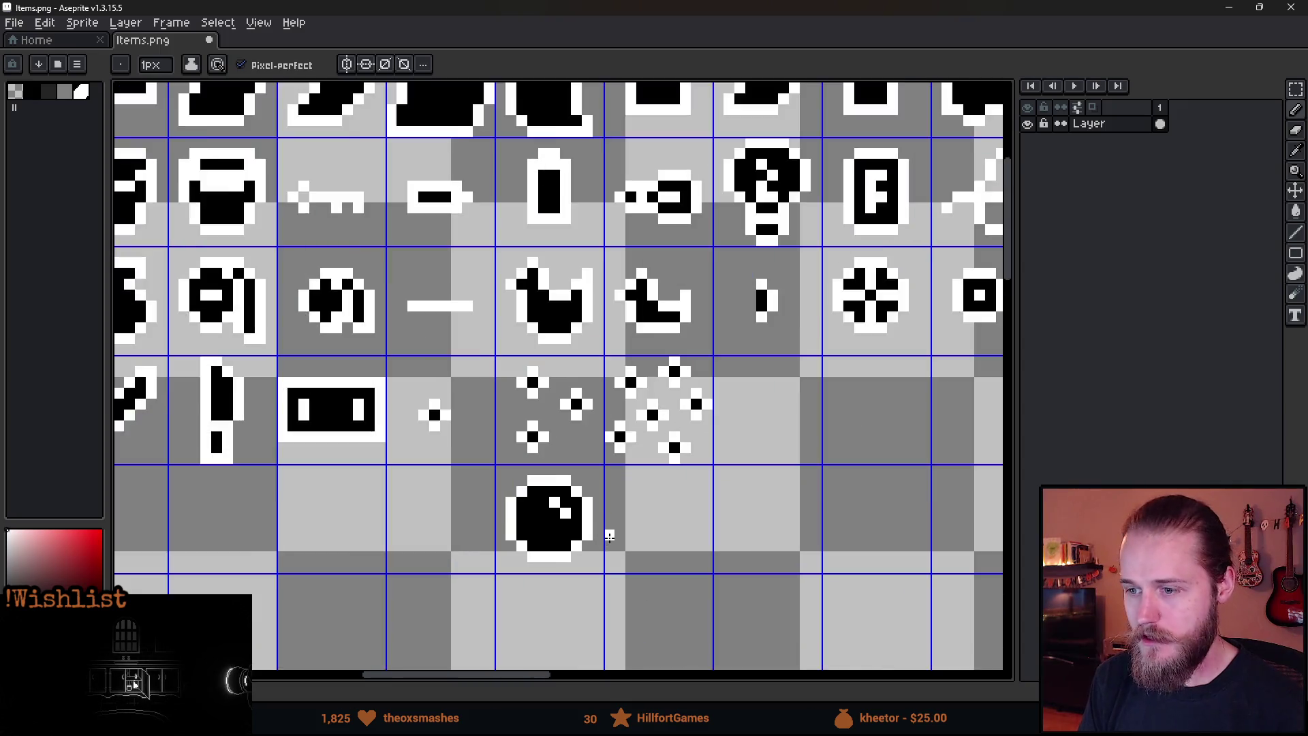
scroll(599, 542, "up", 3)
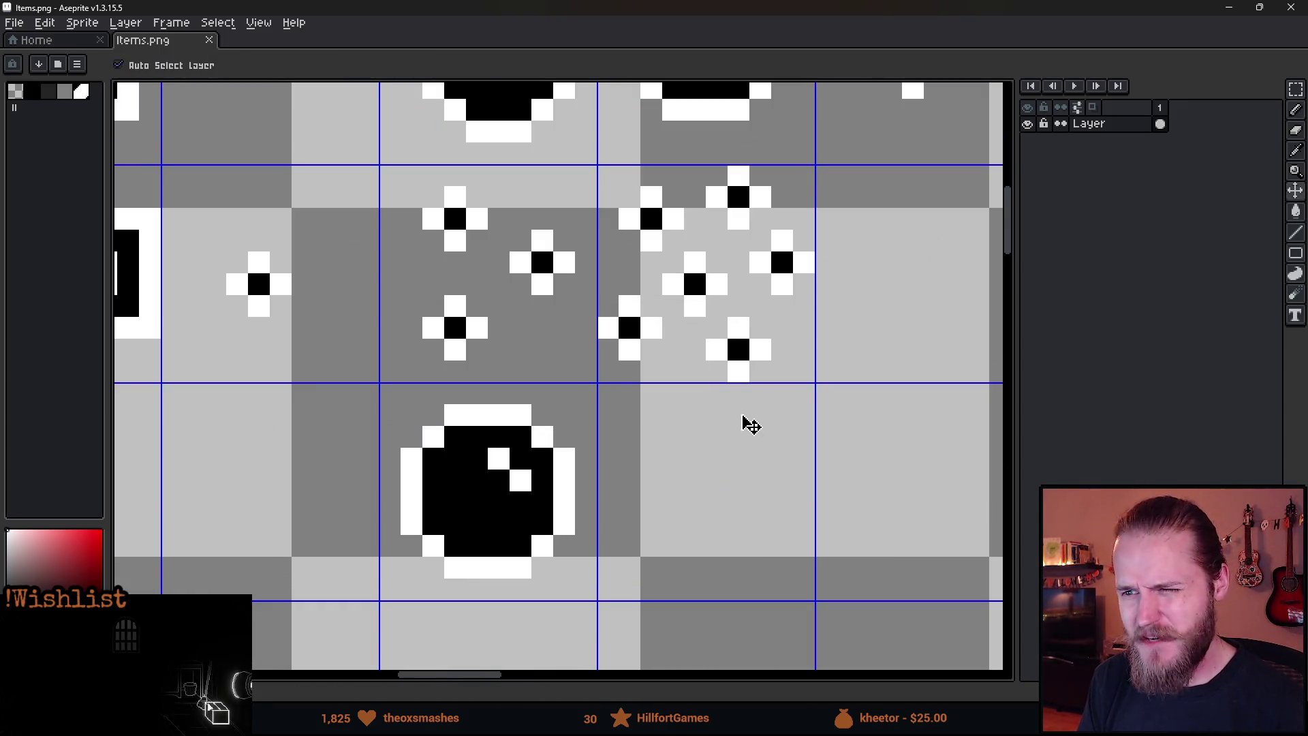
left_click(1228, 7)
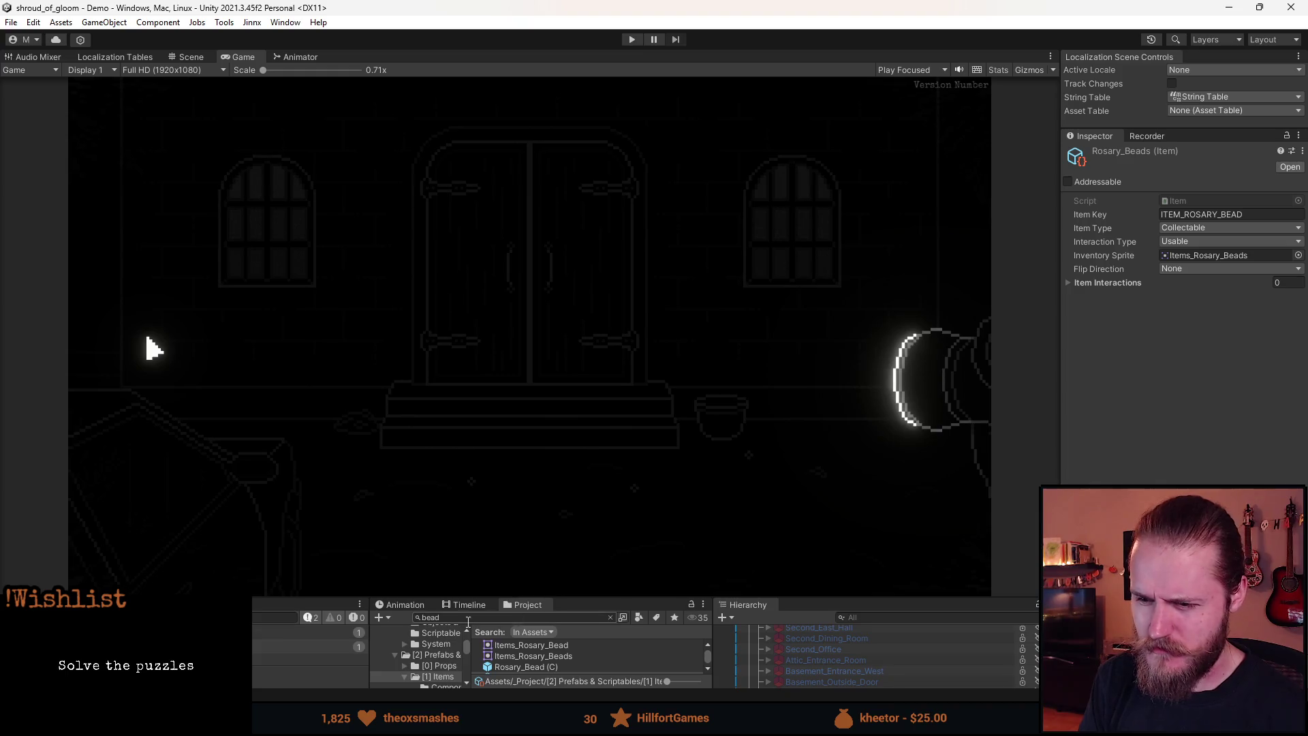
- Find Items.png with an 'items' Project search and open it in the Sprite Editor
type("items")
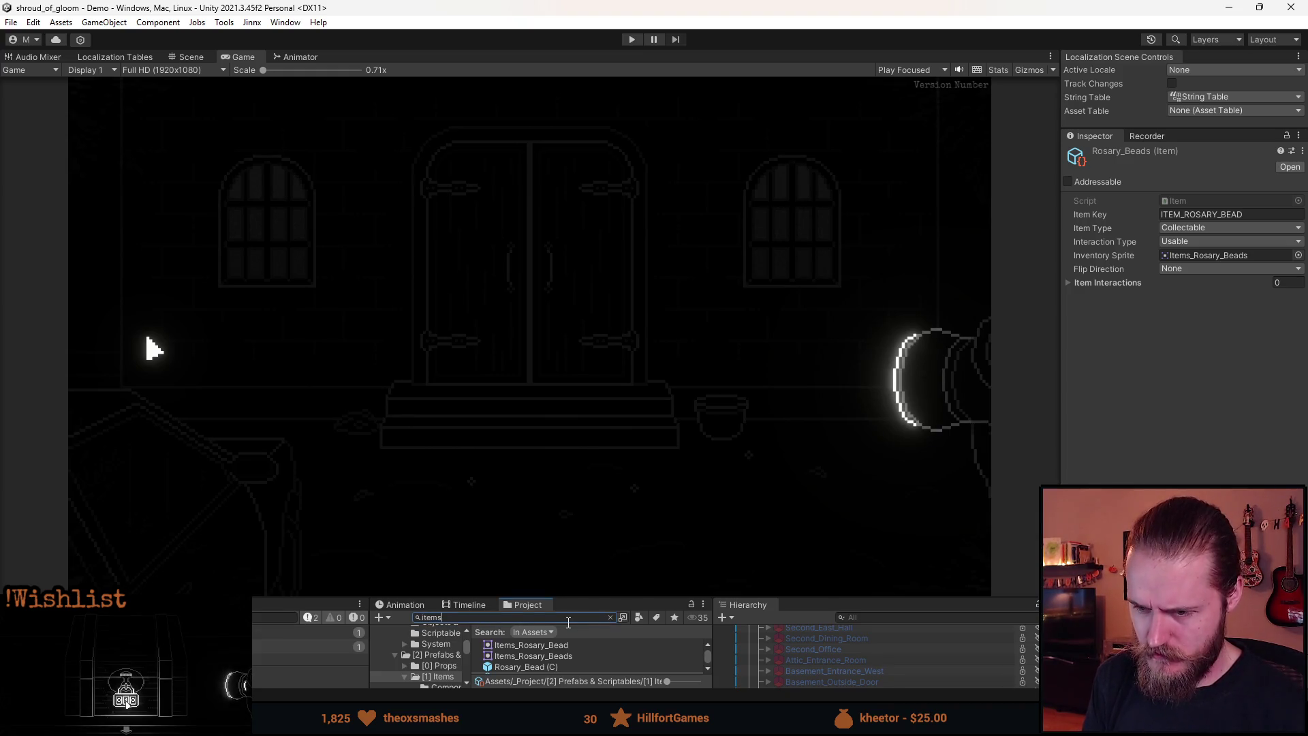
left_click_drag(590, 601, 591, 481)
left_click(518, 581)
left_click(1256, 319)
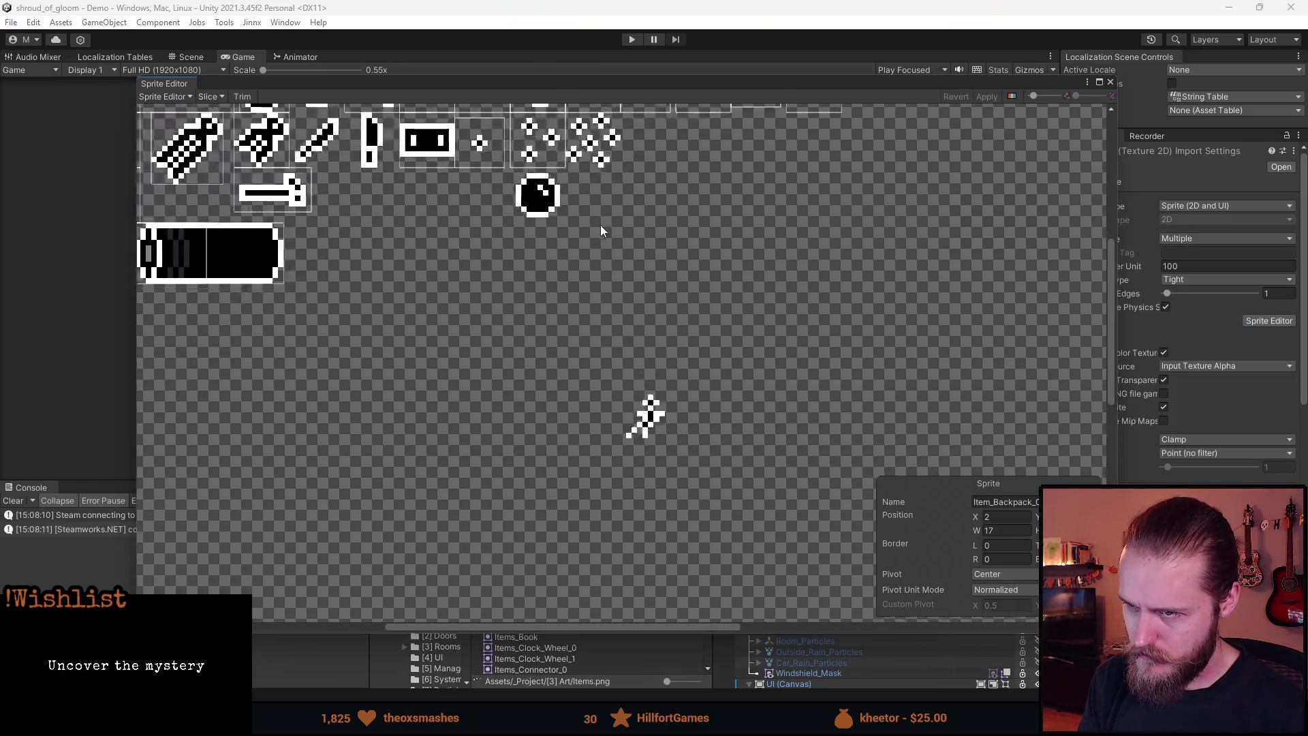
- Move the rosary beads slice onto the redrawn black bead, apply, and start Play mode
scroll(601, 230, "up", 5)
left_click(521, 308)
left_click_drag(541, 376, 541, 479)
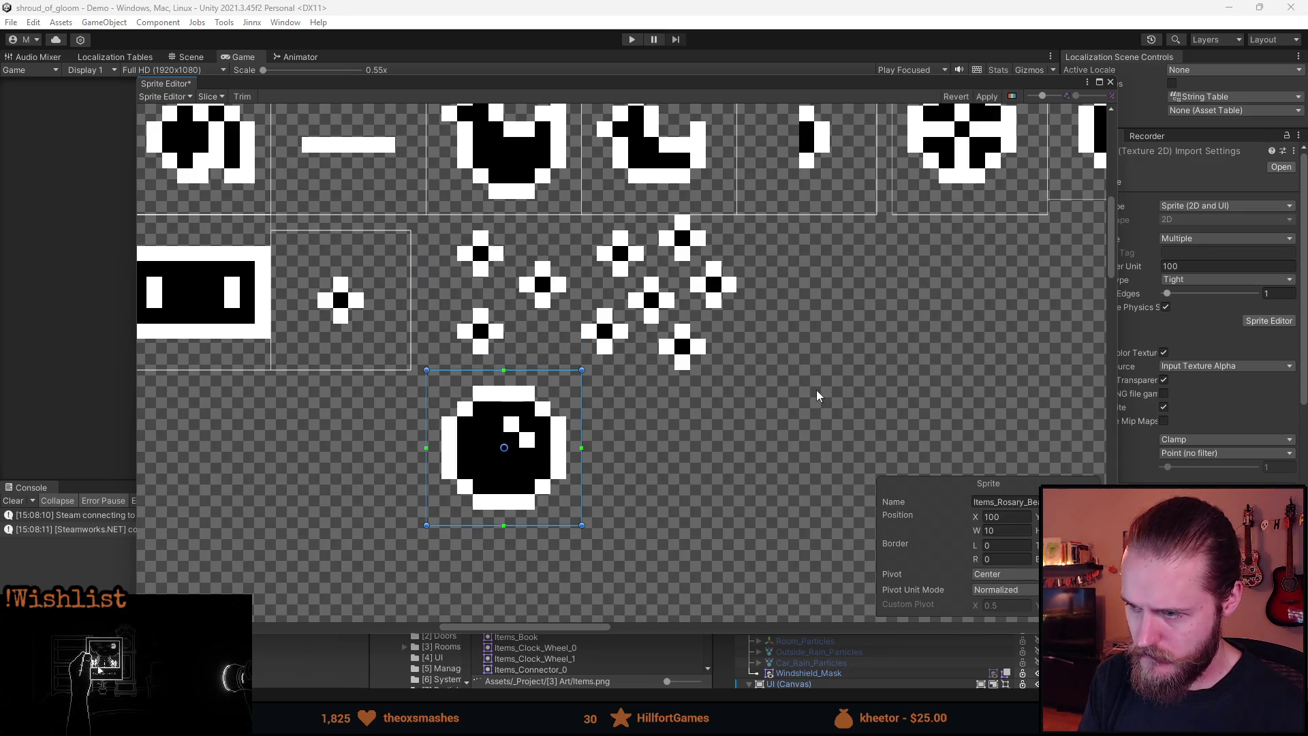
left_click(1110, 82)
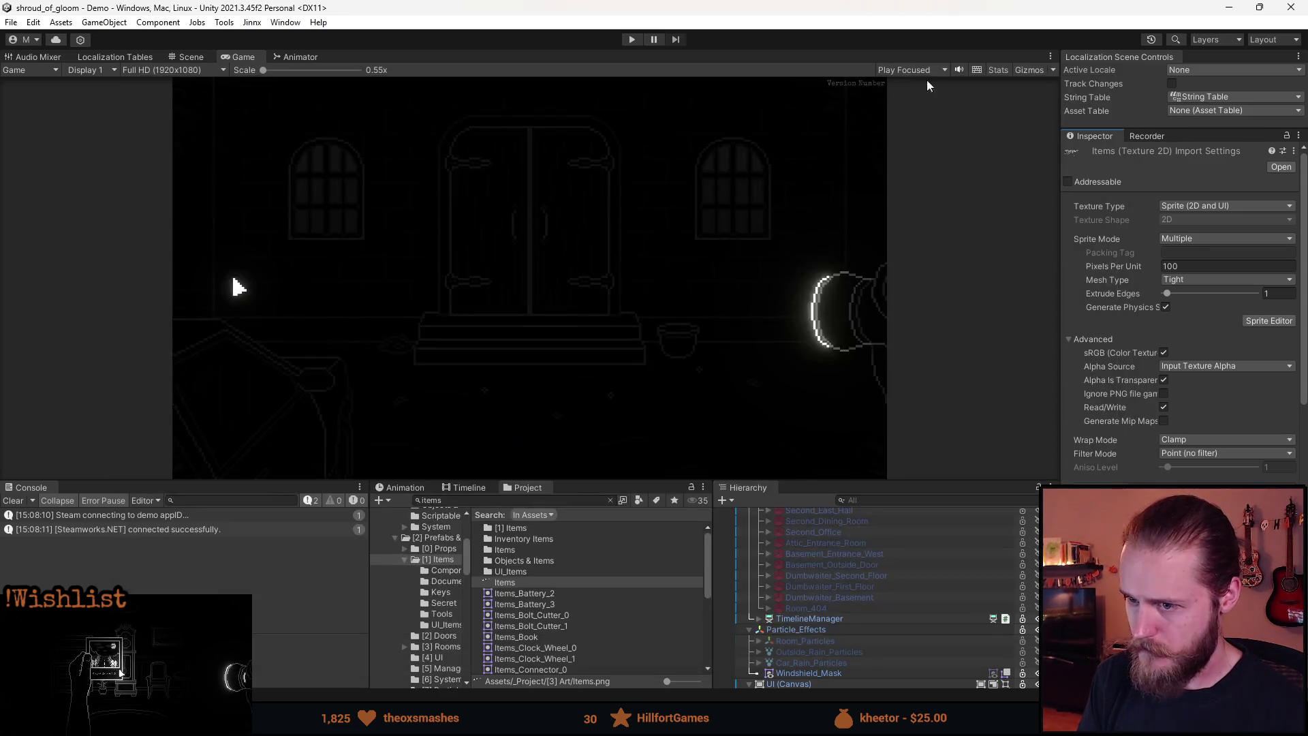
left_click(631, 39)
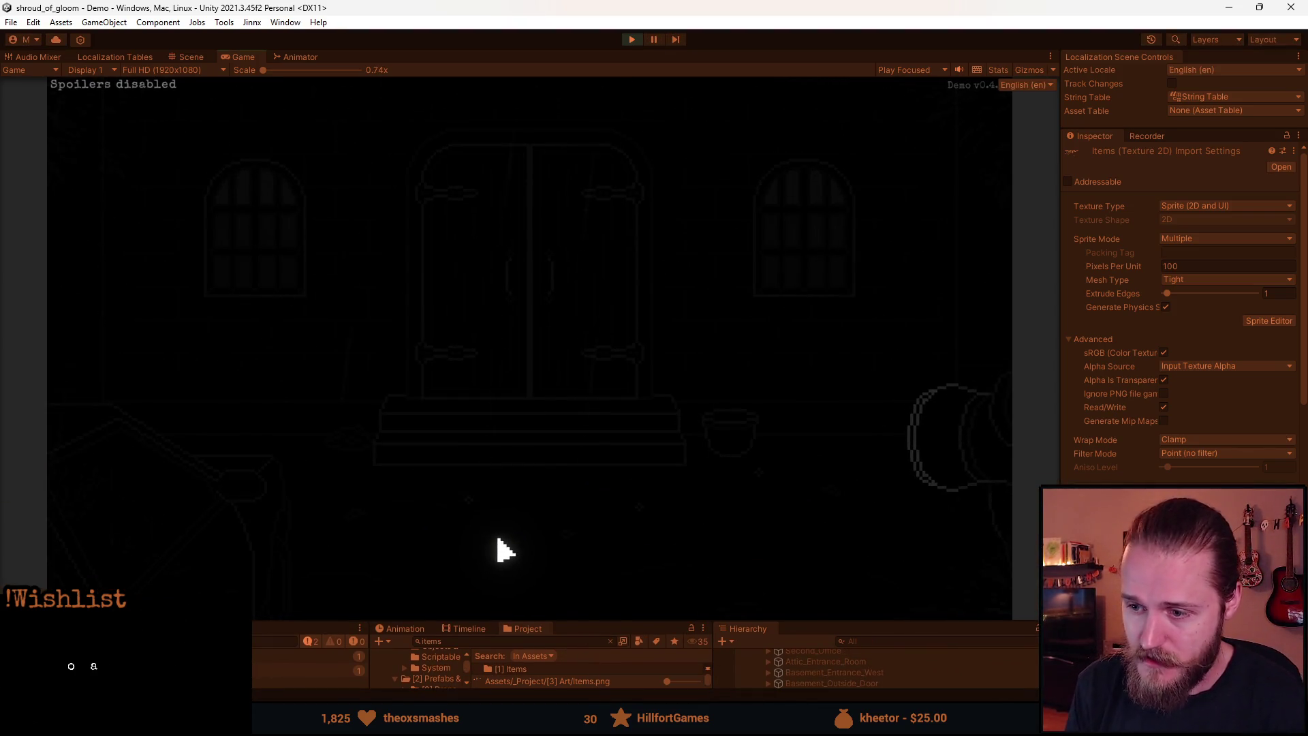
- Pick up the rosary bead items in the game and open the inventory to inspect them
left_click(468, 500)
key("i")
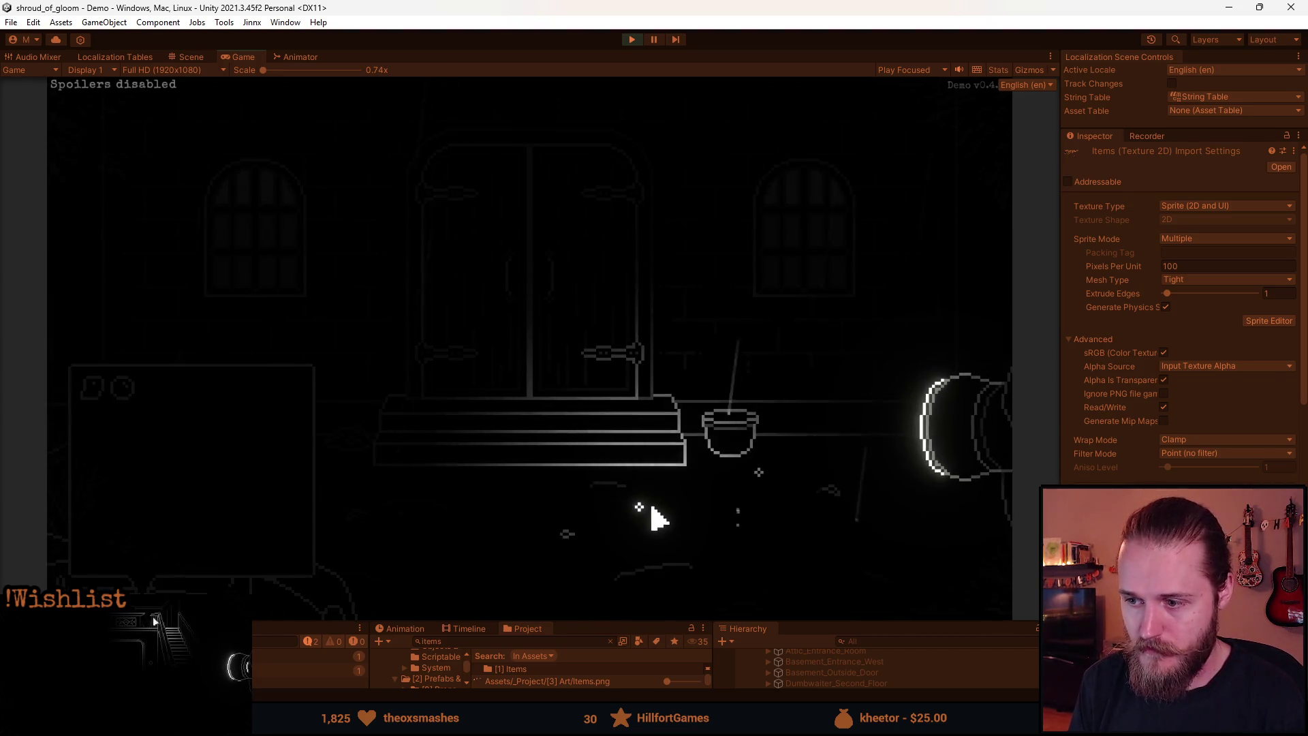
left_click(573, 526)
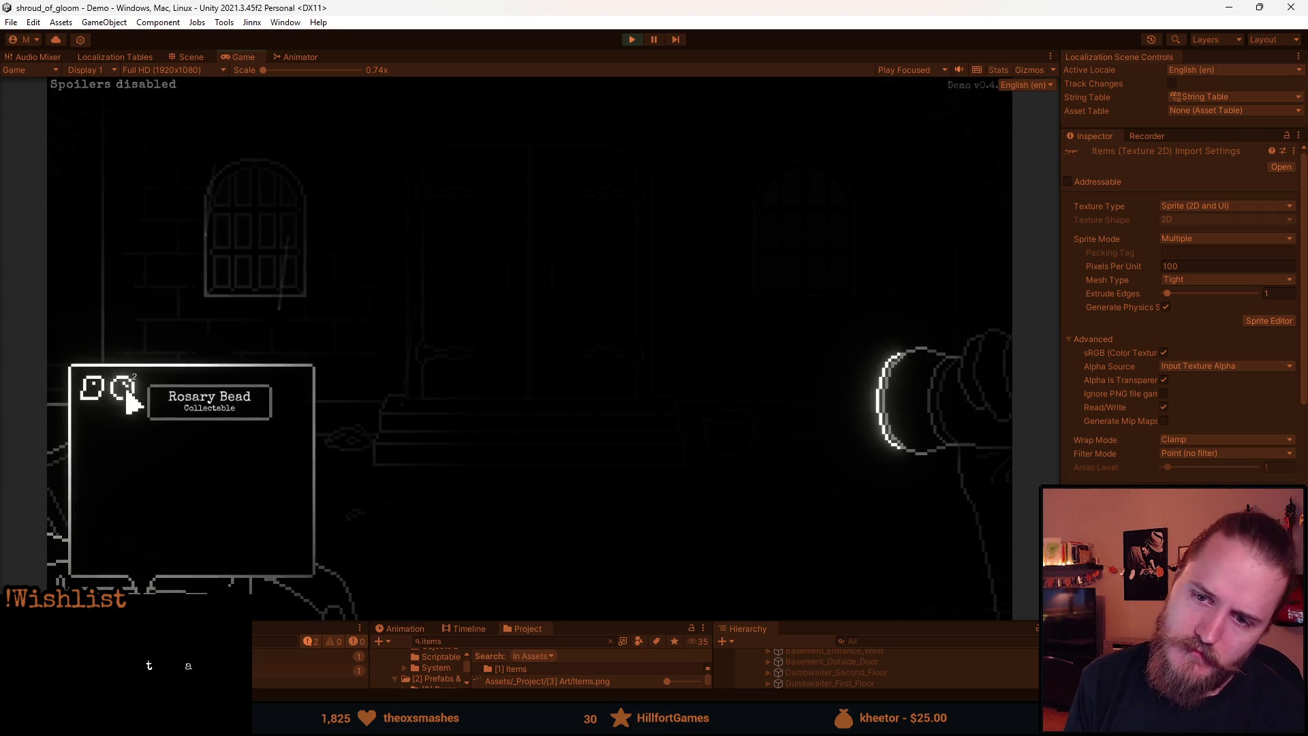
- Resume the game, reopen the inventory to recheck the bead, then pause play
key("alt+Tab")
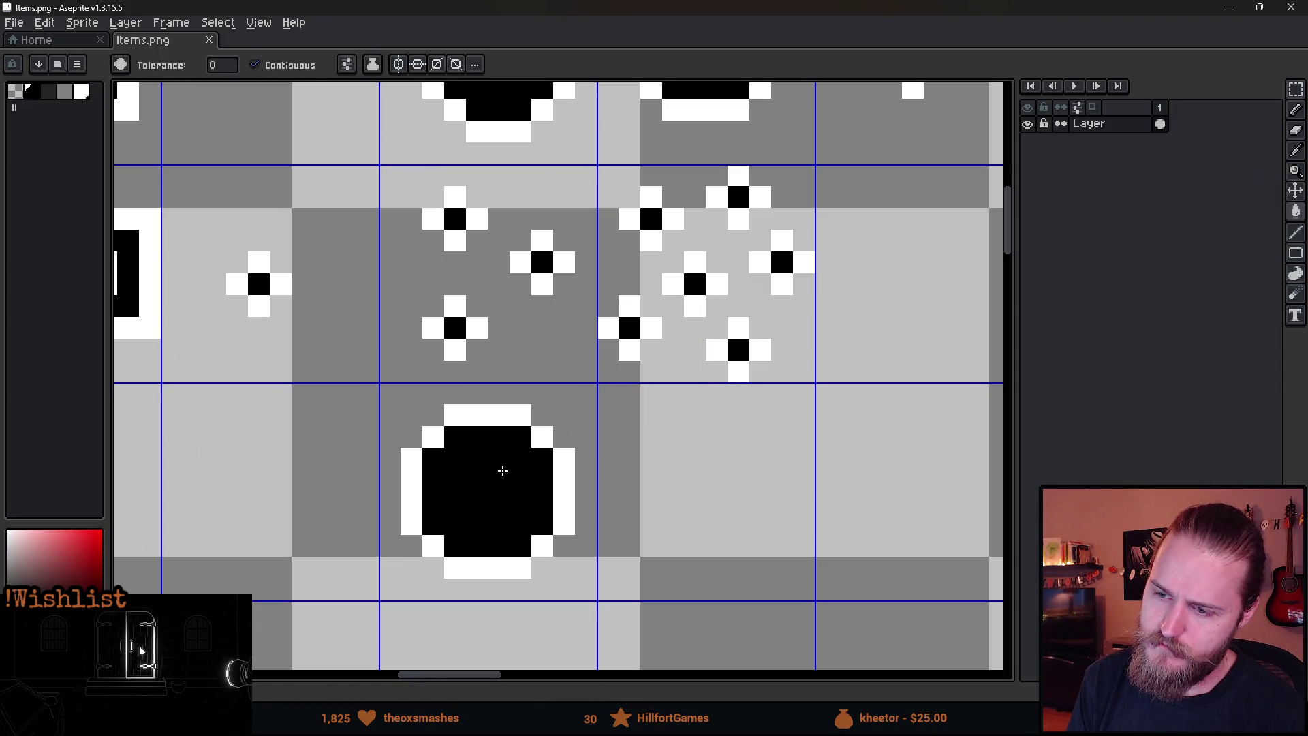
key("alt+Tab")
left_click(539, 324)
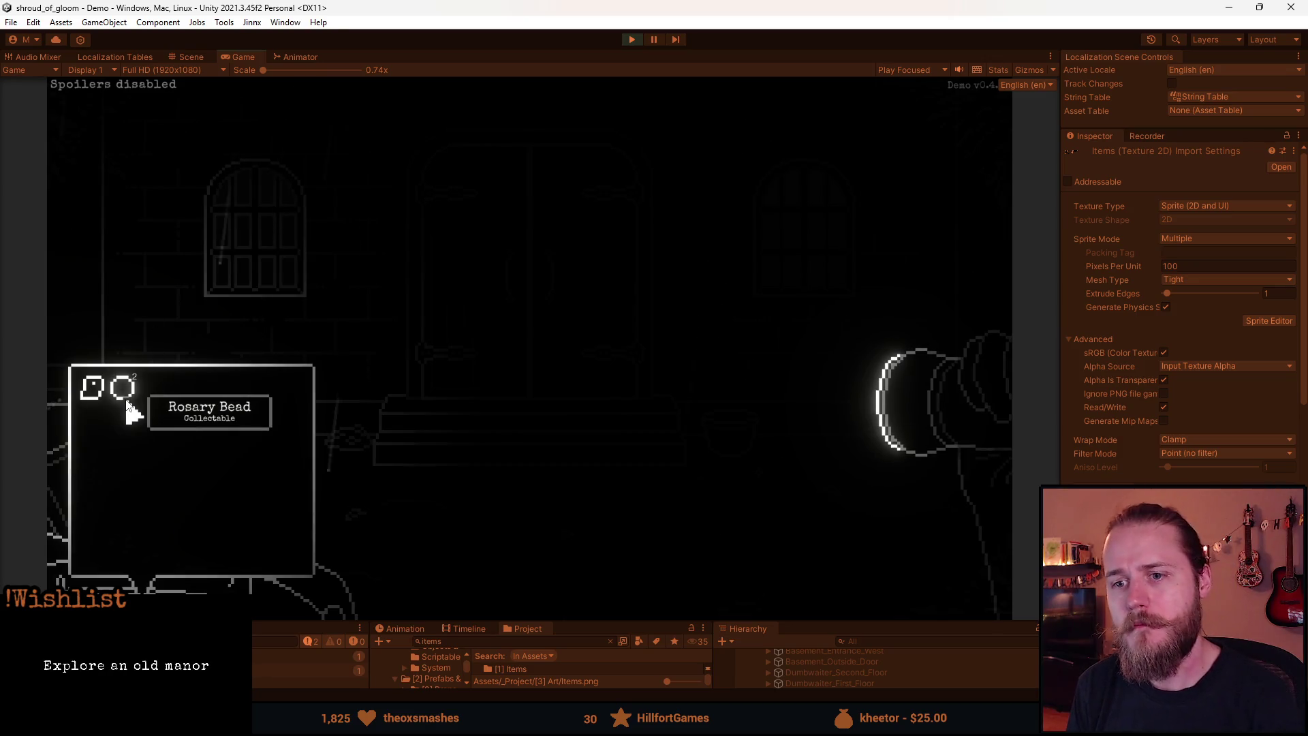
key("Tab")
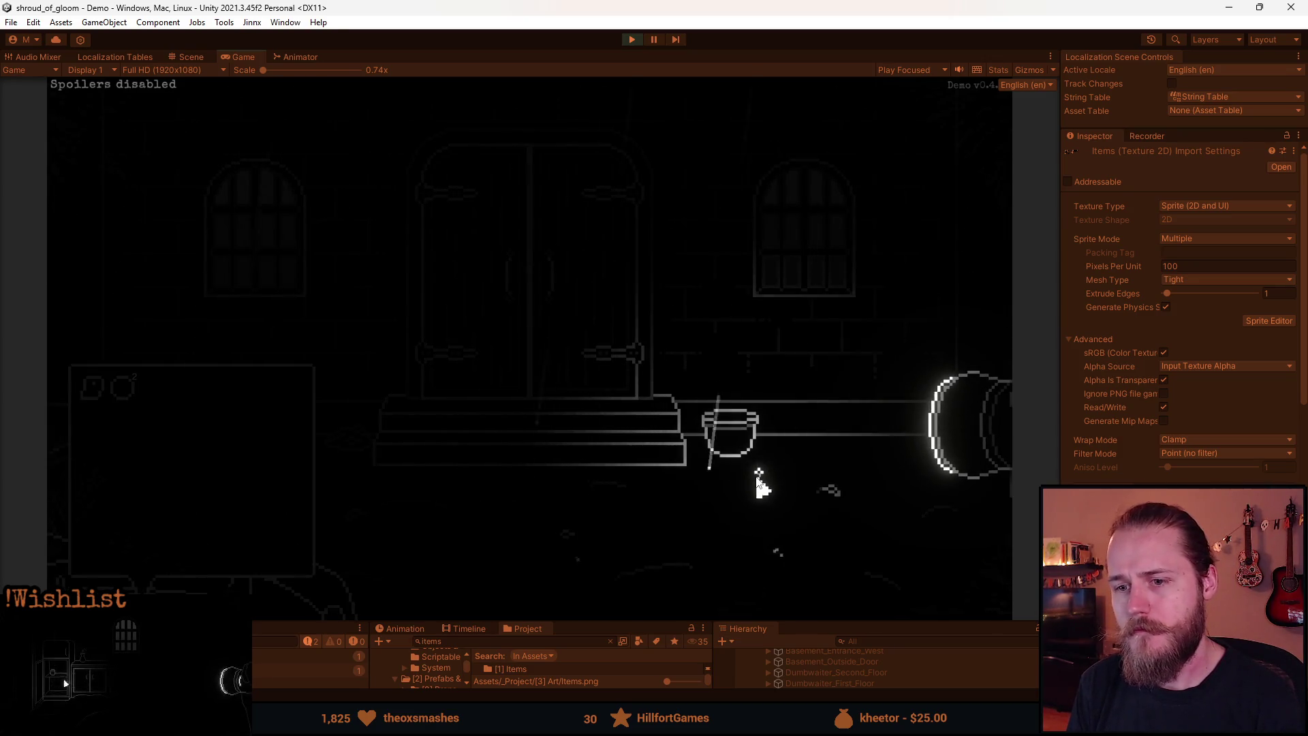
key("Tab")
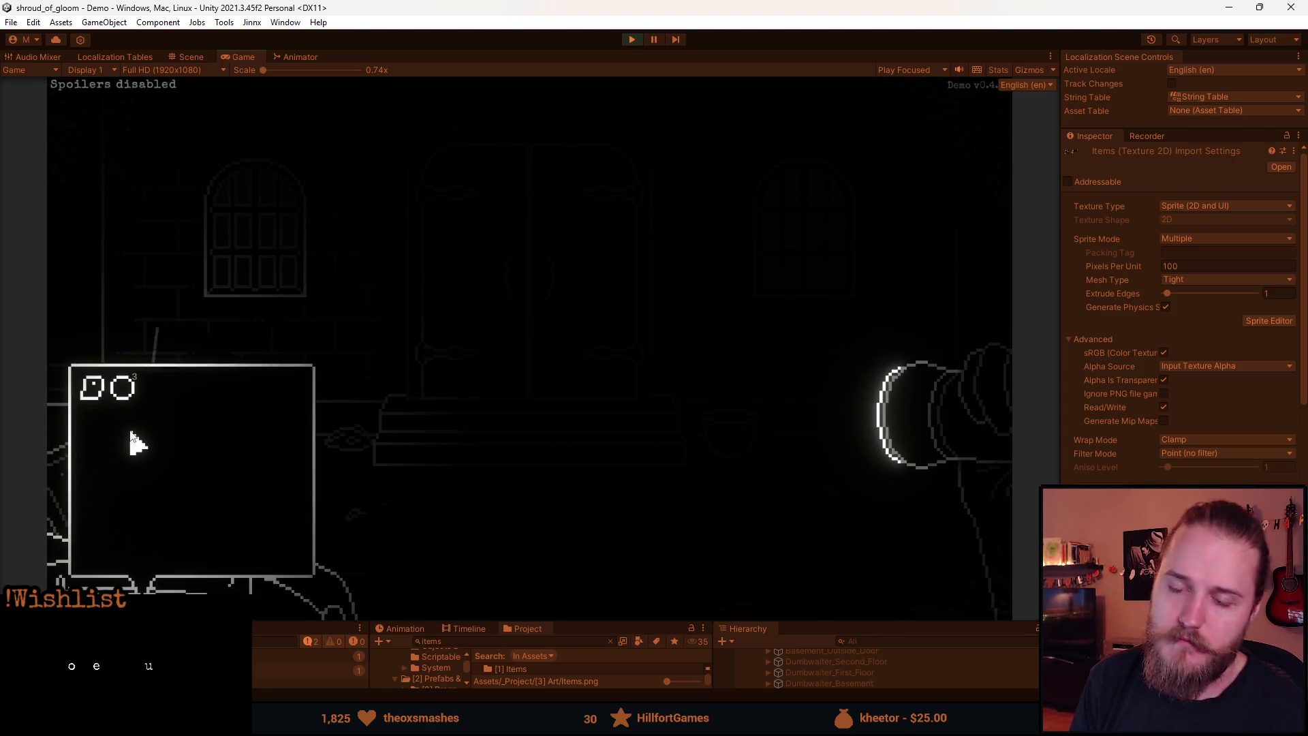
left_click(633, 41)
- In Aseprite, set a 6px brush and paint a white blob beside the large bead
double_click(486, 664)
key("b")
key("plus")
key("plus")
key("plus")
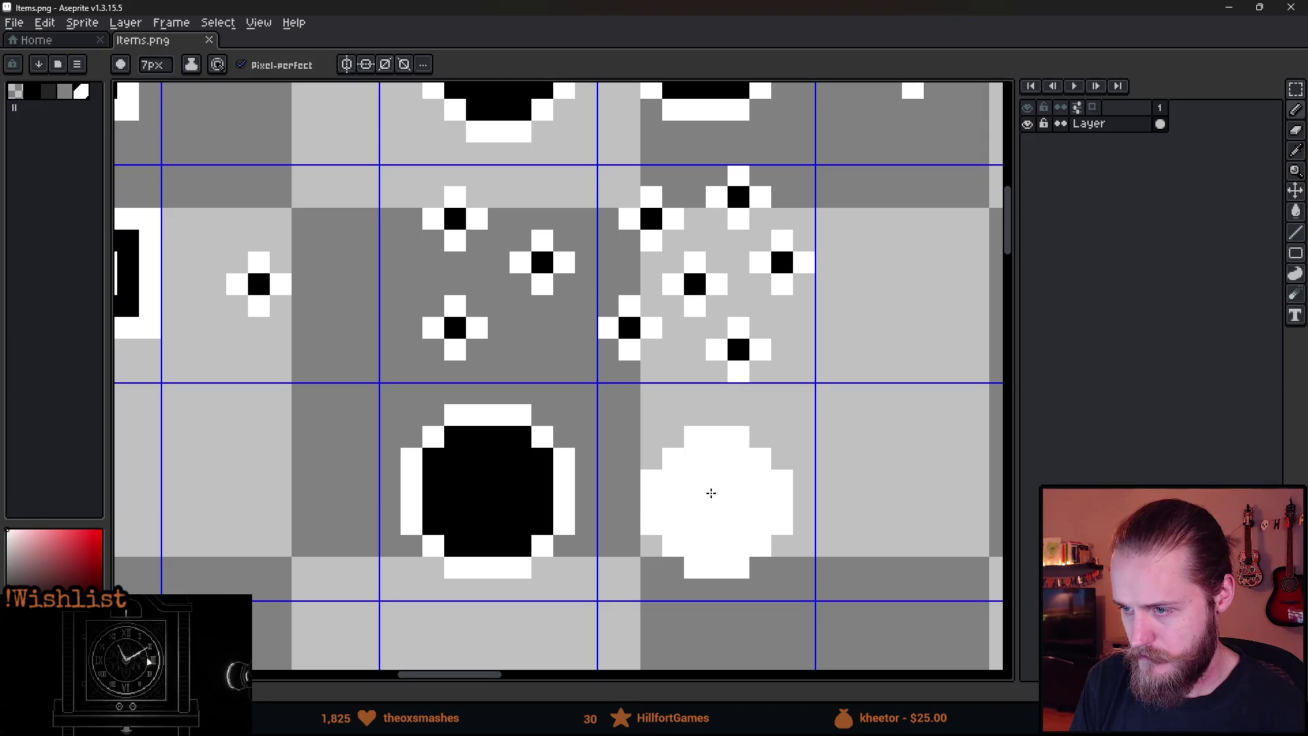
key("plus")
key("v")
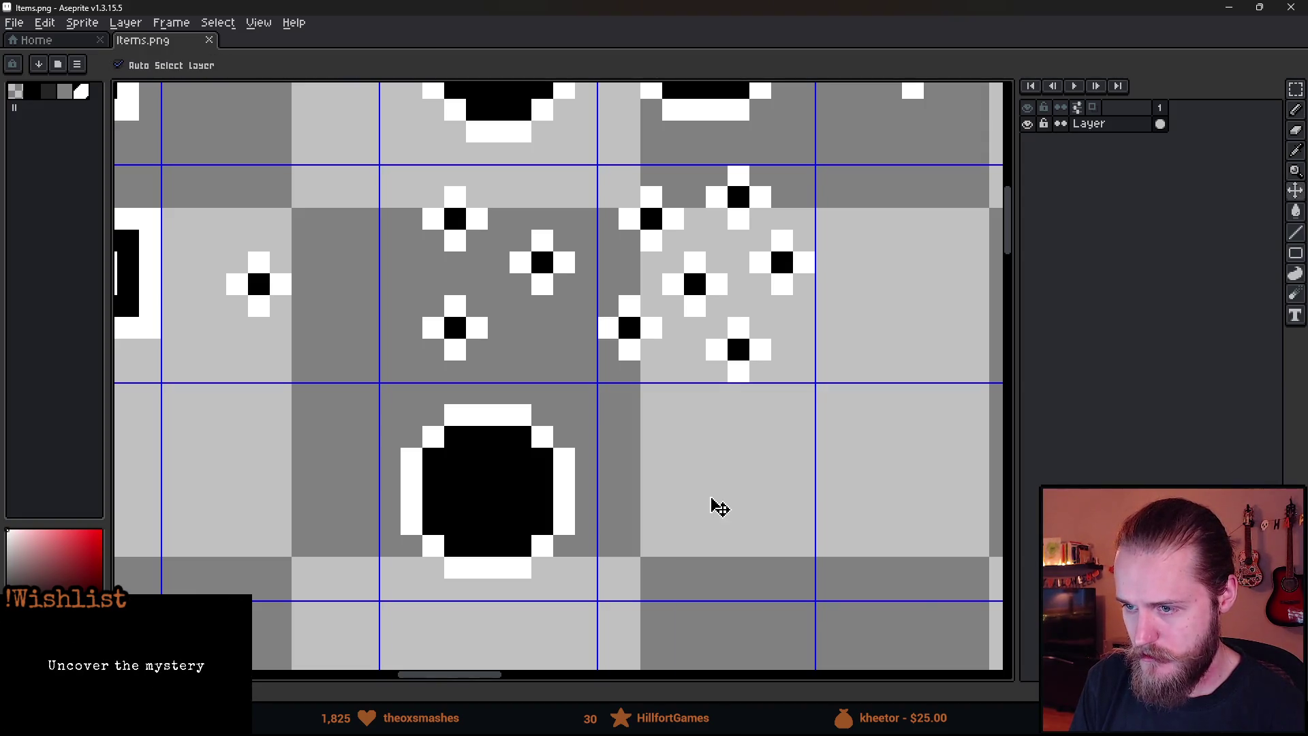
key("b")
key("minus")
key("minus")
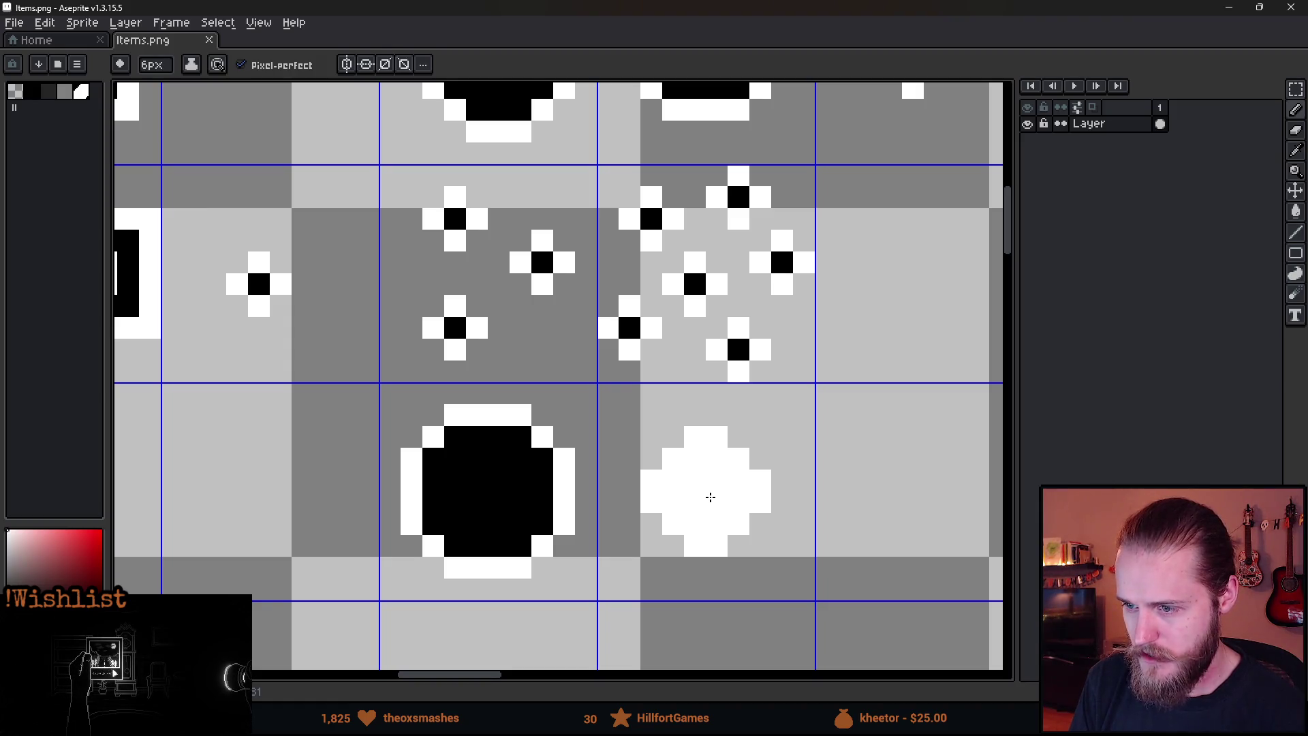
left_click(711, 497)
- Fill the blob black with a 1px pencil to form a smaller bead
left_click(468, 467, "alt")
key("minus")
key("minus")
key("minus")
mouse_move(699, 500)
left_mouse_down()
mouse_move(737, 502)
mouse_move(708, 480)
mouse_move(677, 496)
mouse_move(724, 522)
left_mouse_up()
left_click(699, 459)
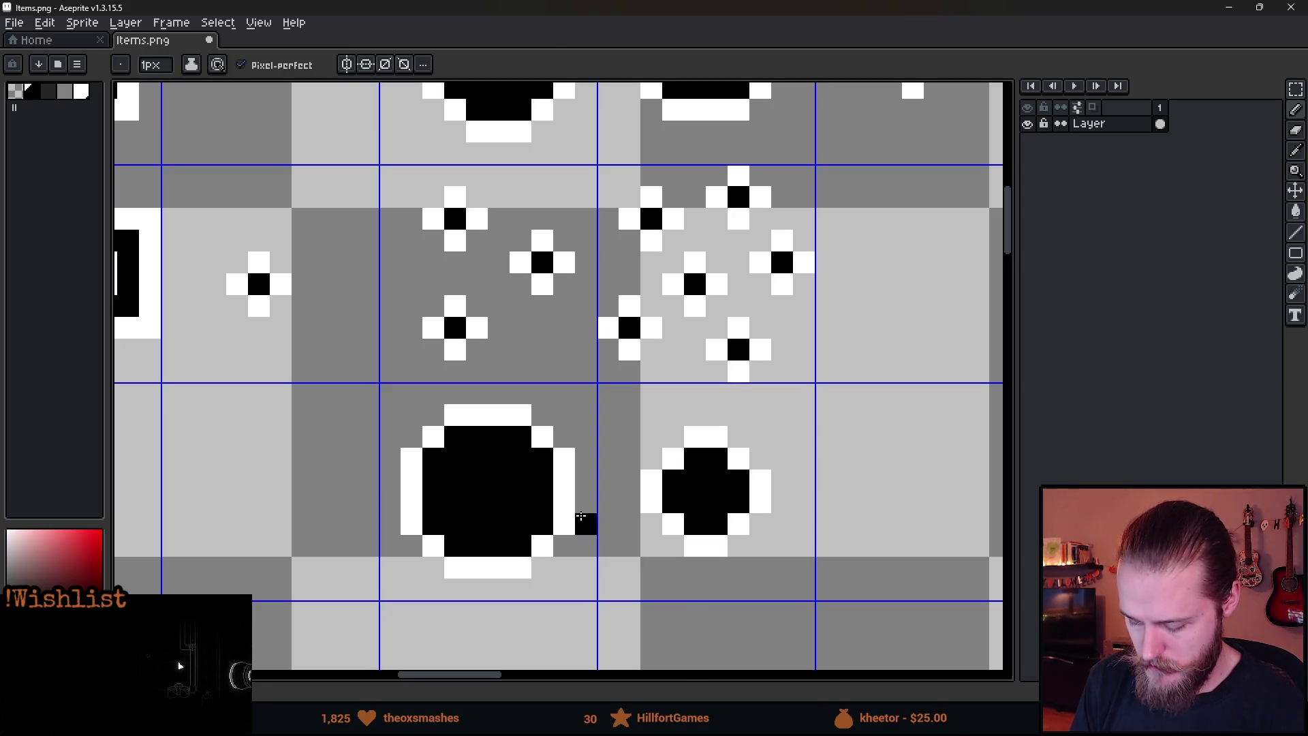
- Shift both beads left, save the sheet, and start the game in Unity
key("m")
mouse_move(380, 385)
left_mouse_down()
mouse_move(726, 568)
mouse_move(802, 593)
left_mouse_up()
left_click_drag(756, 549, 520, 546)
key("ctrl+d")
key("ctrl+s")
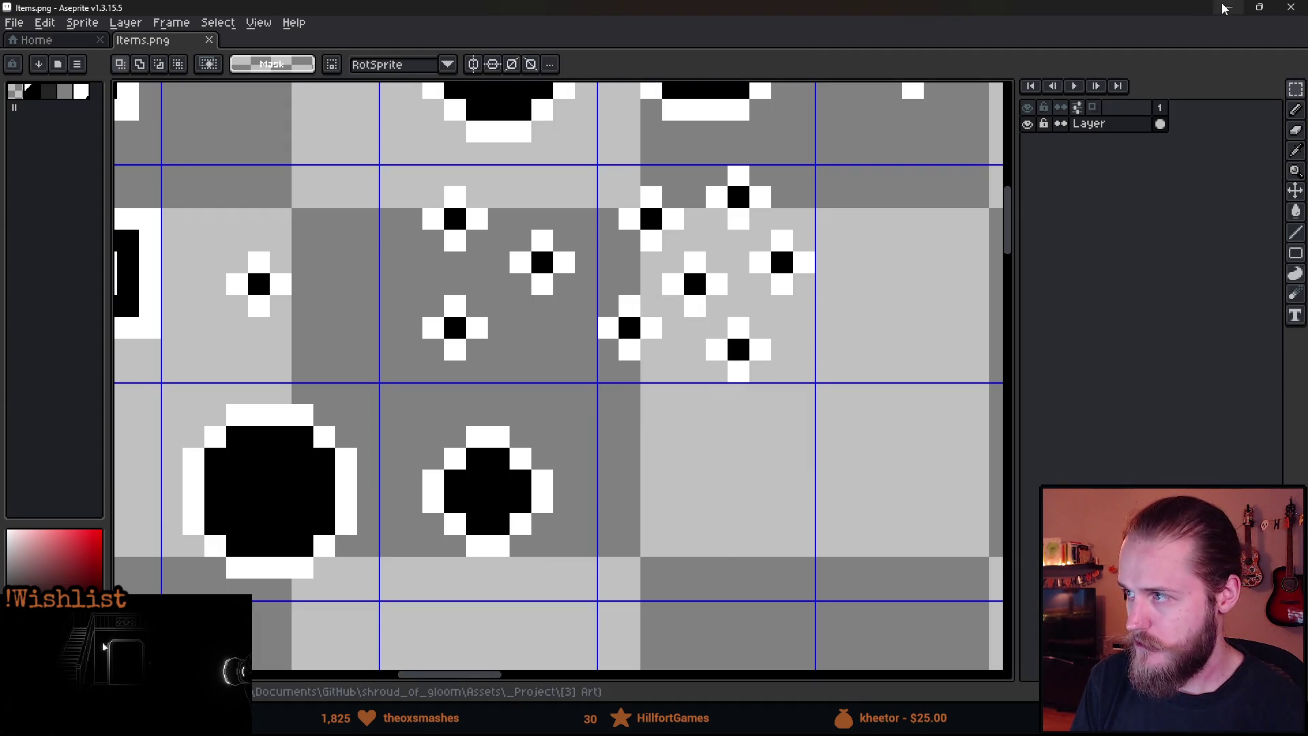
key("alt+Tab")
left_click(638, 39)
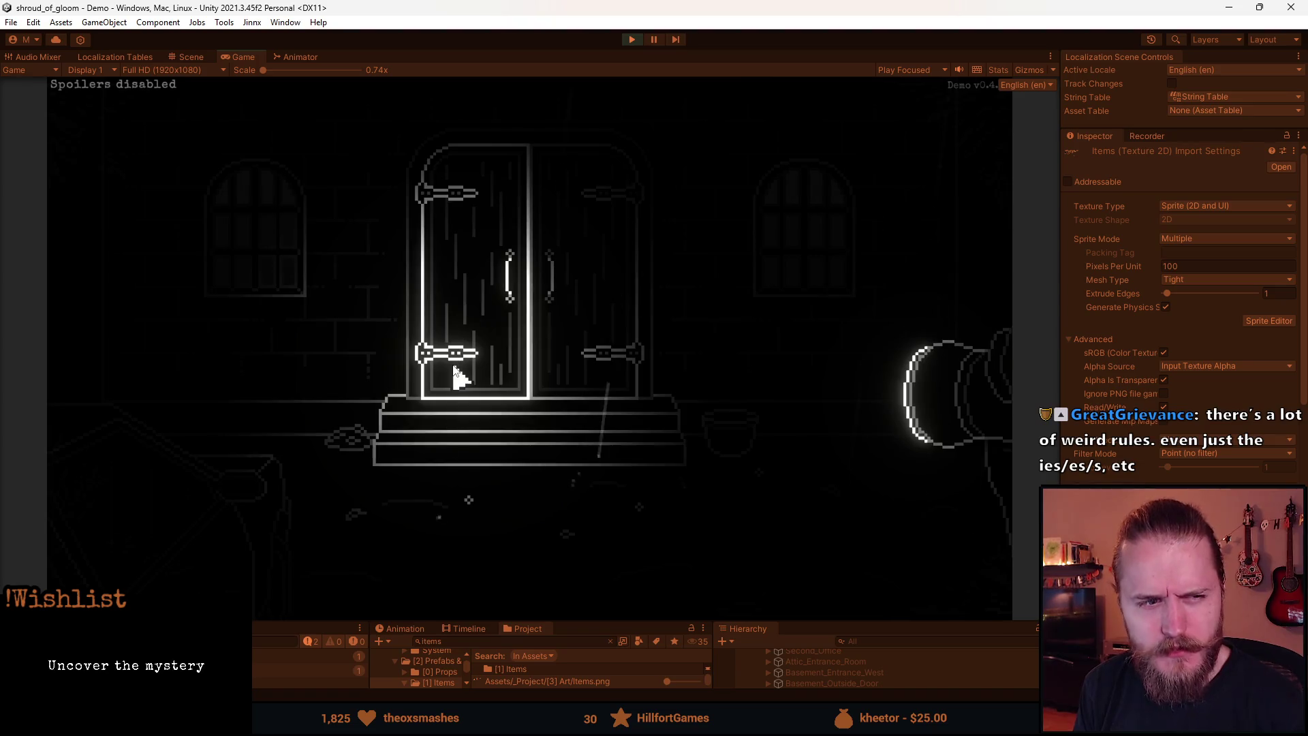
key("alt+Tab")
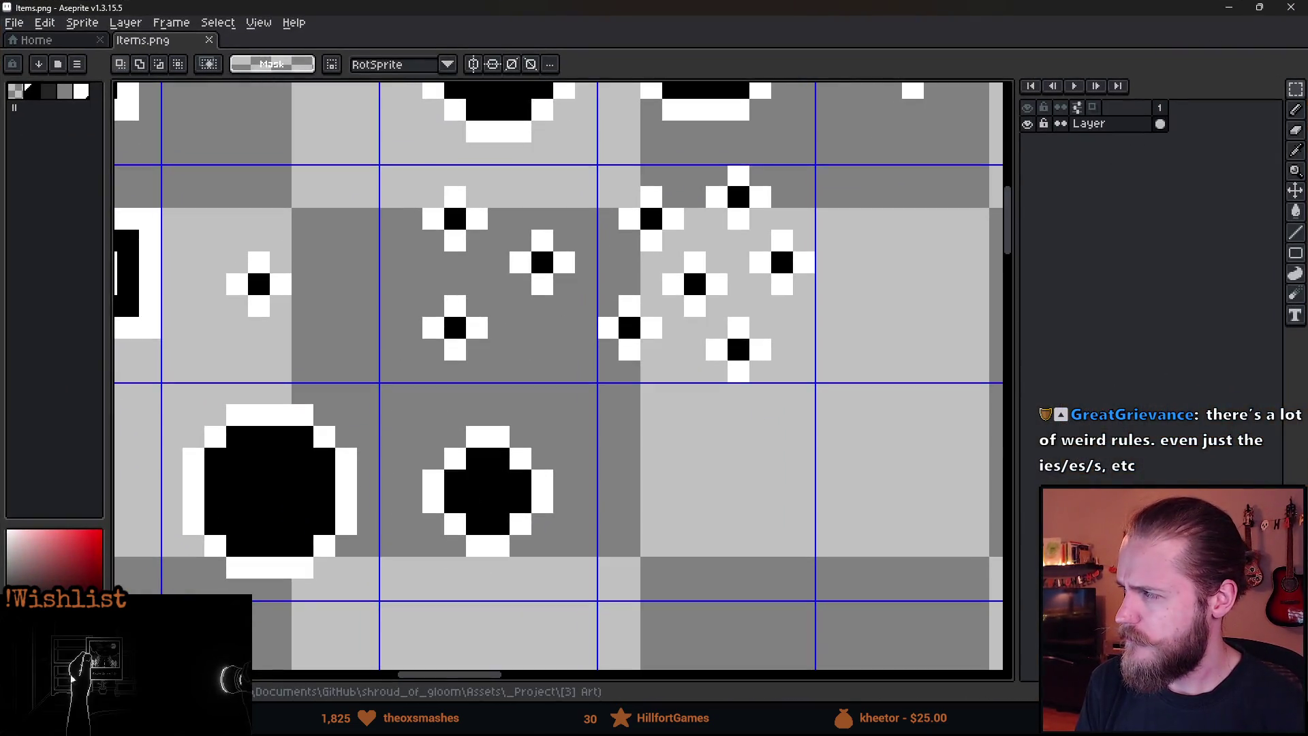
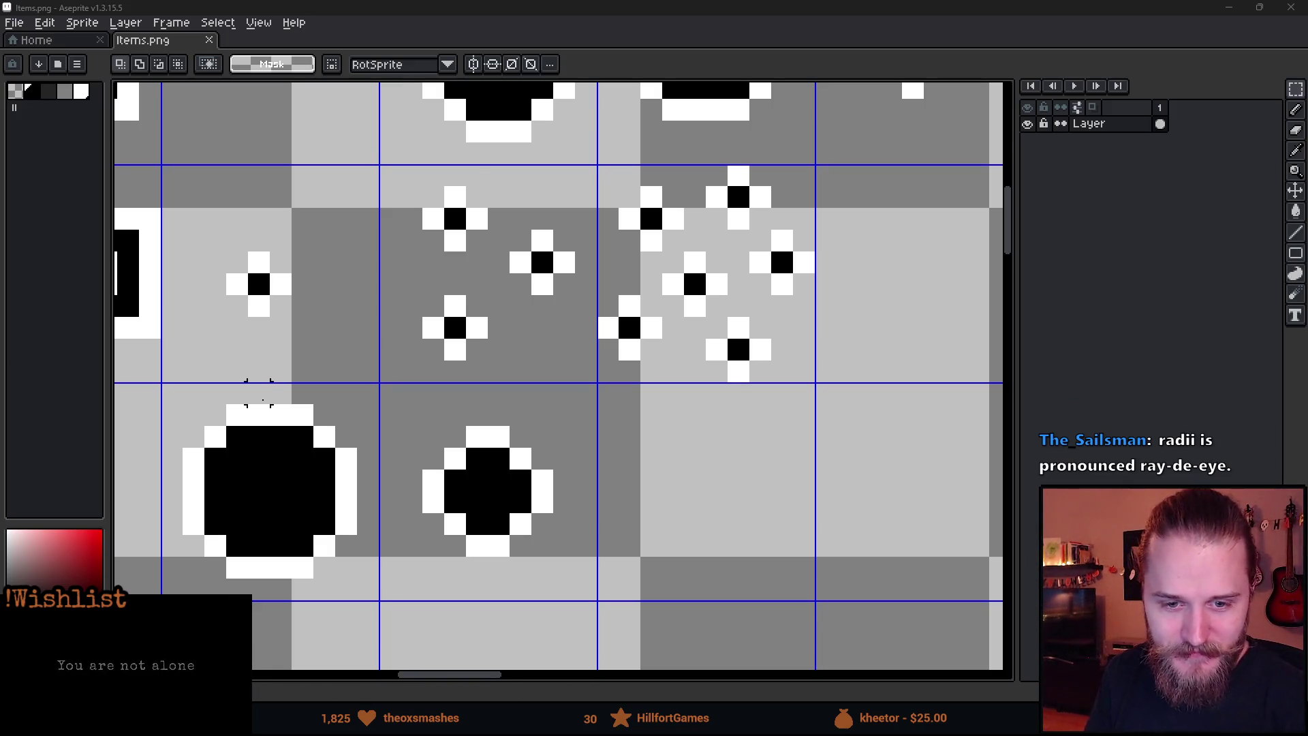
- Zoom out and pan the Items.png sprite sheet to view the item sprites, then switch back to Unity
scroll(265, 404, "down", 1)
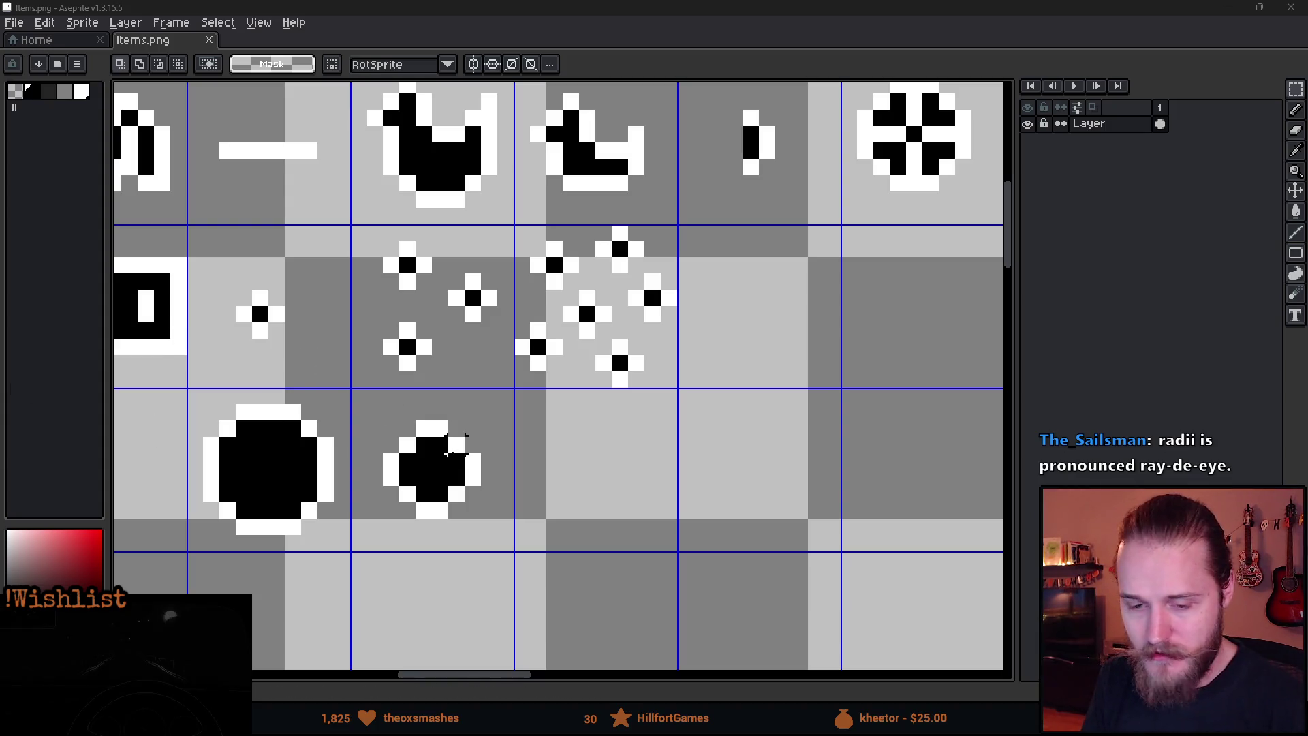
left_click_drag(684, 411, 767, 377)
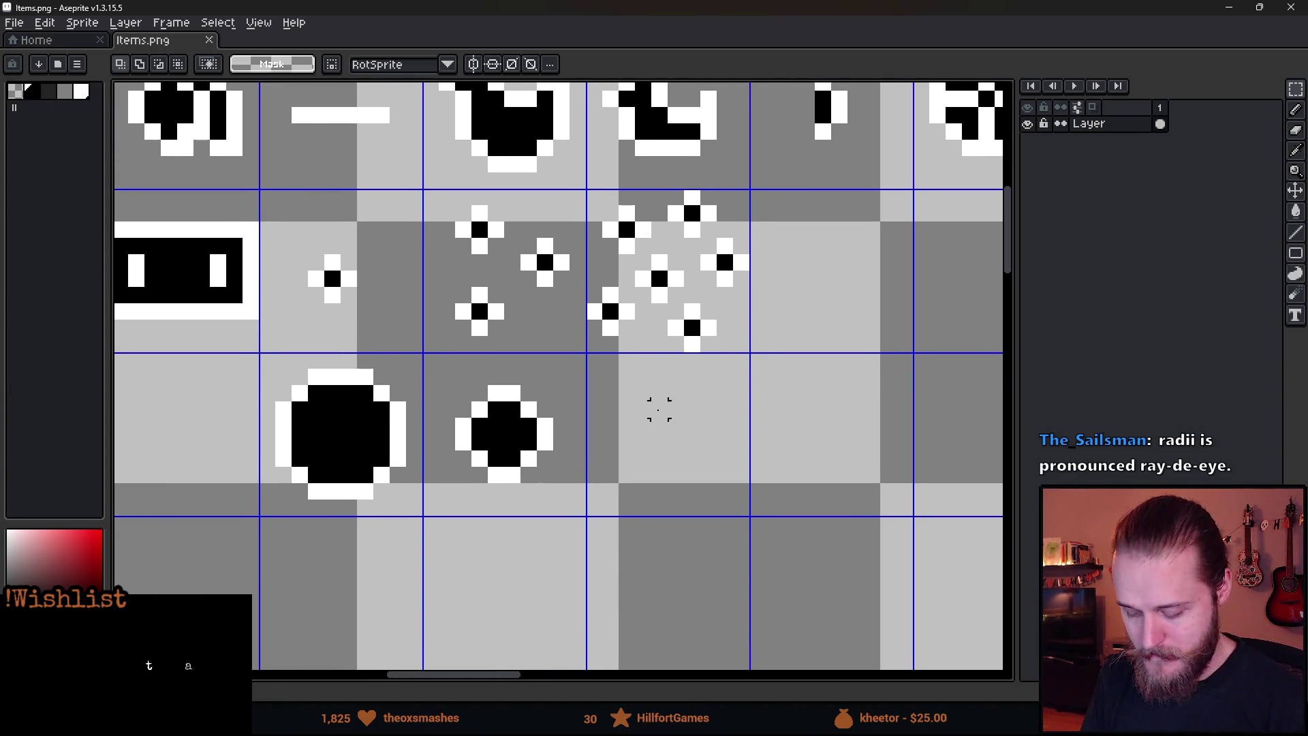
key("alt+Tab")
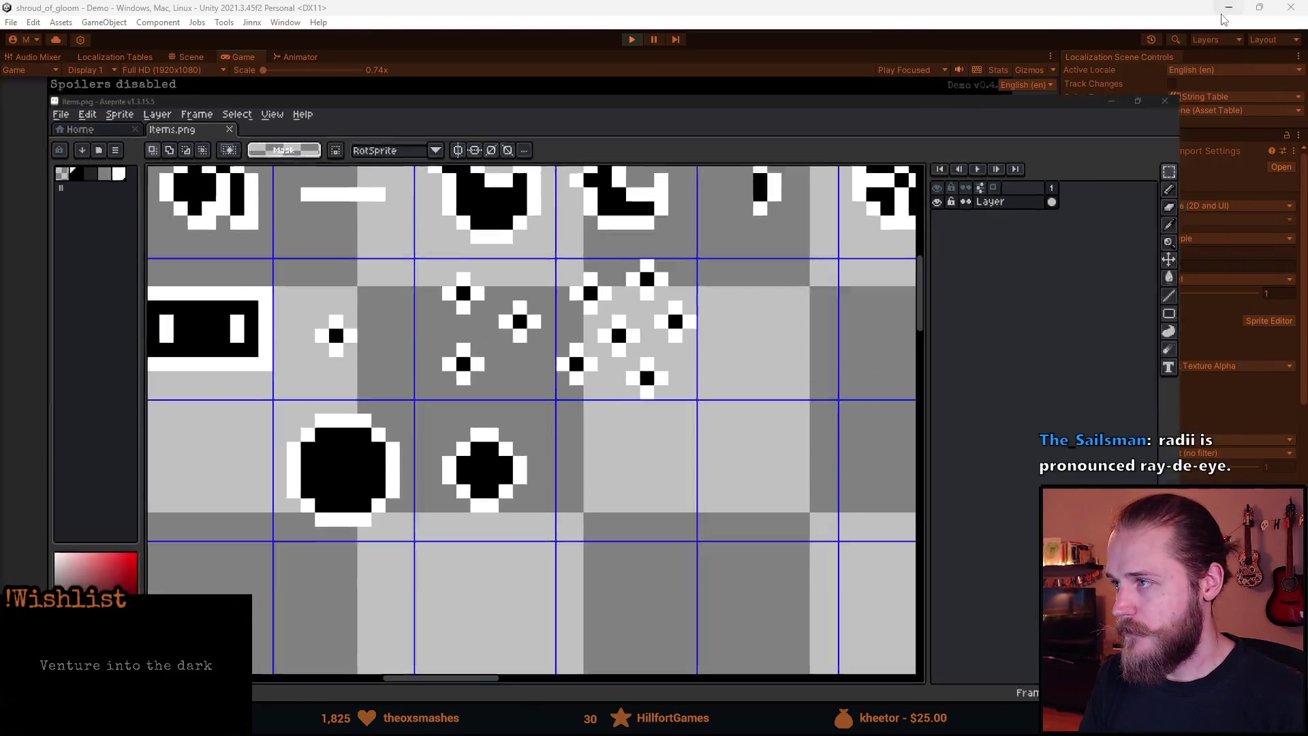
- Resume the game and try using the collected Rosary Bead from the inventory
left_click(554, 326)
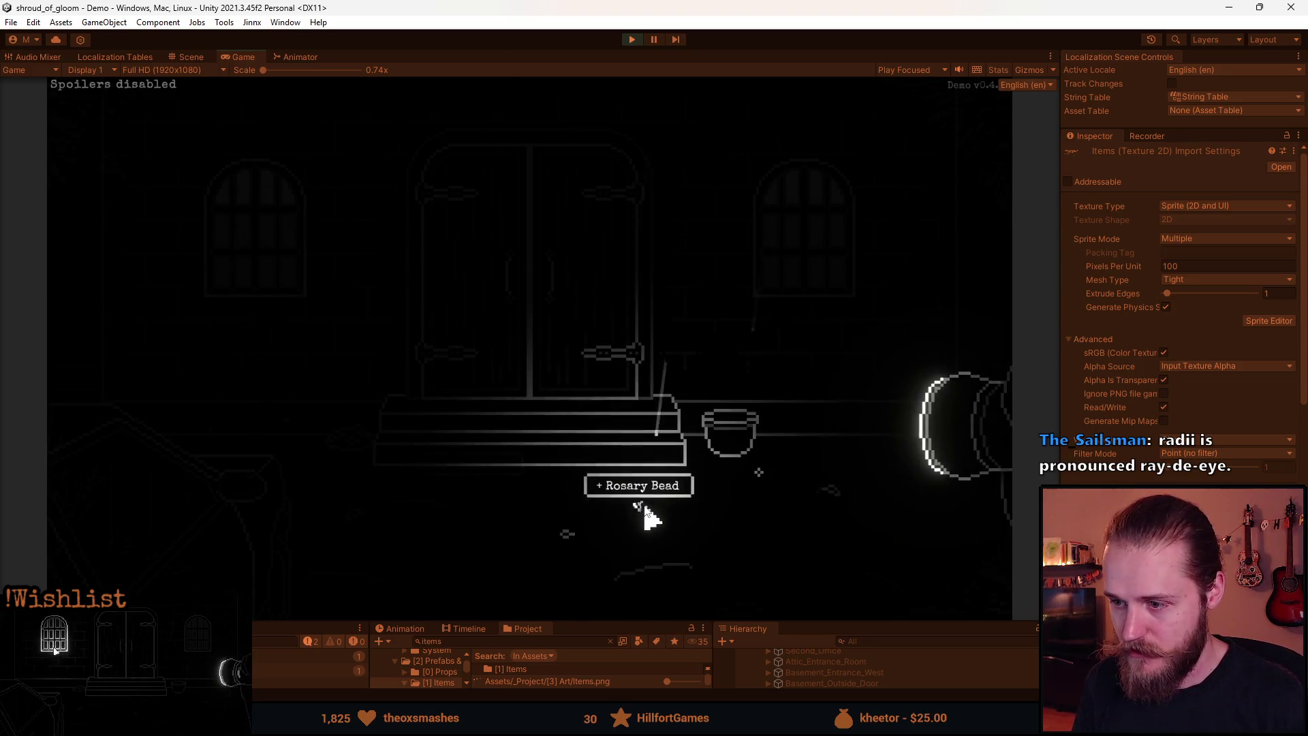
key("Tab")
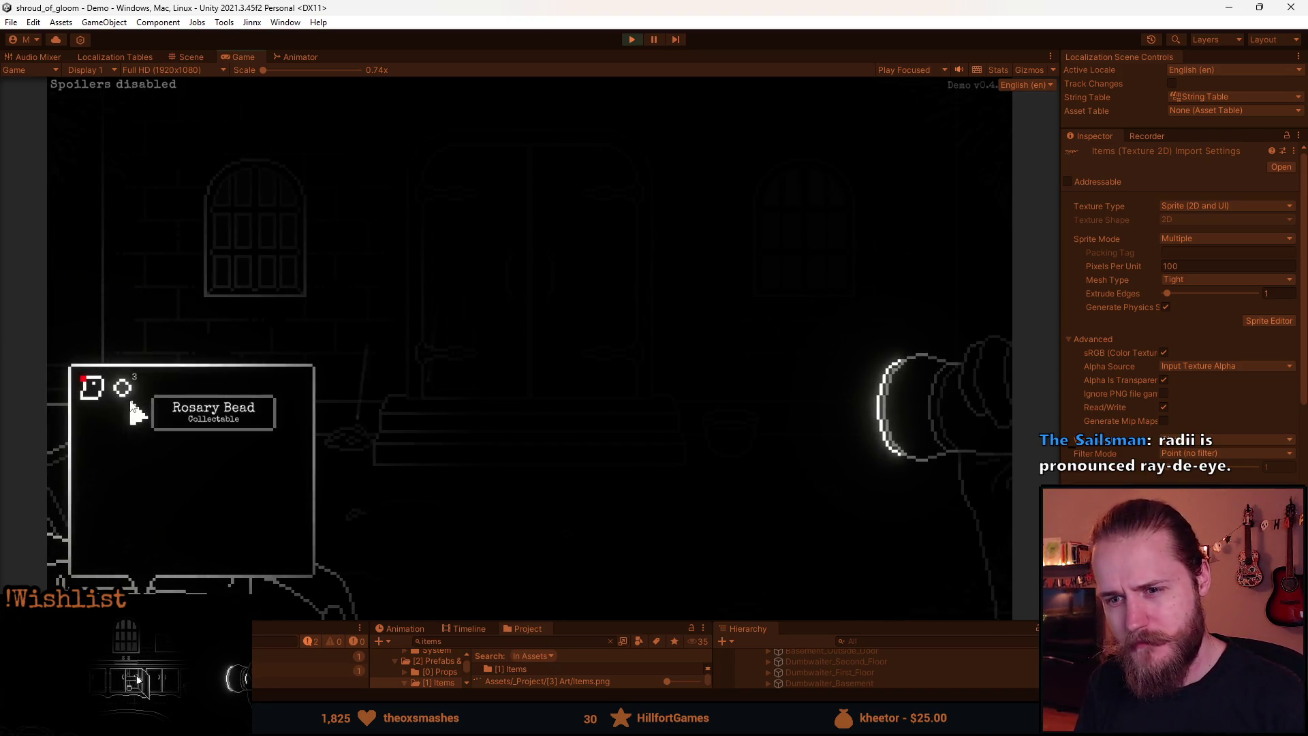
left_click(130, 401)
left_click(252, 258)
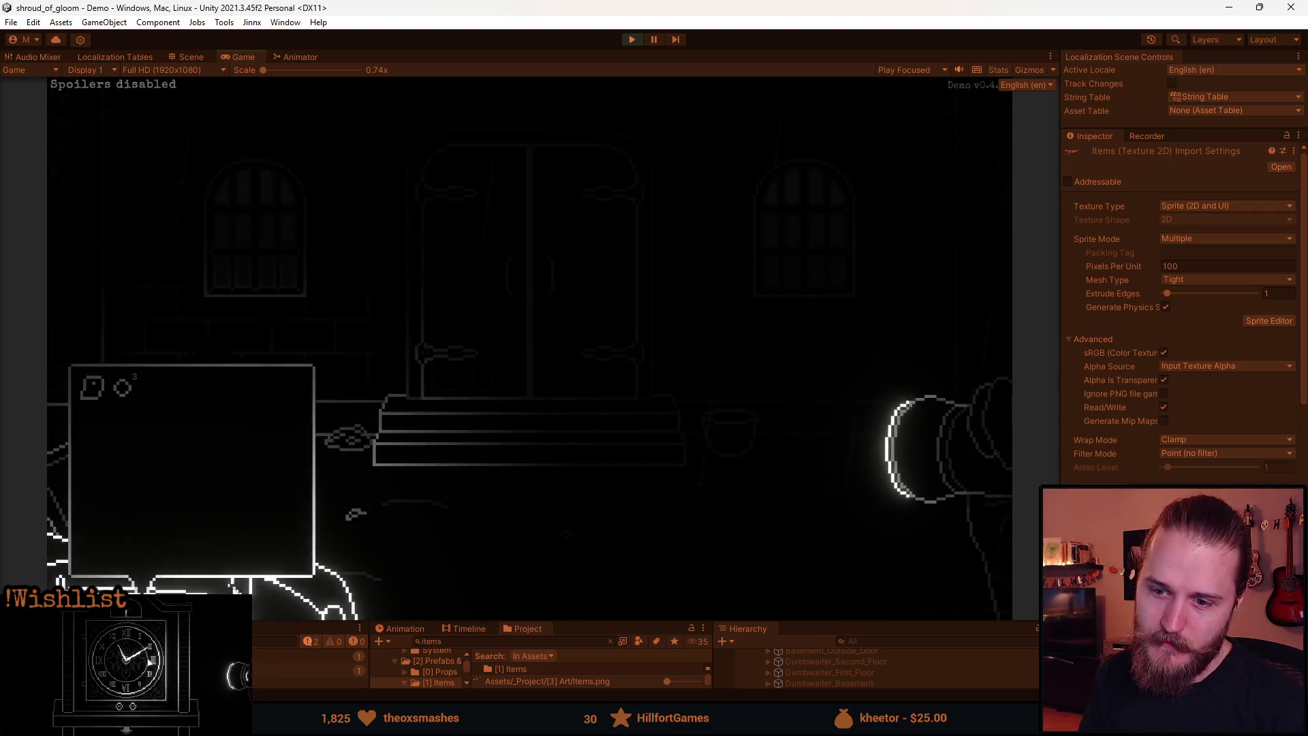
- Exit play mode and enlarge the editor's bottom panels
key("Escape")
left_click(632, 39)
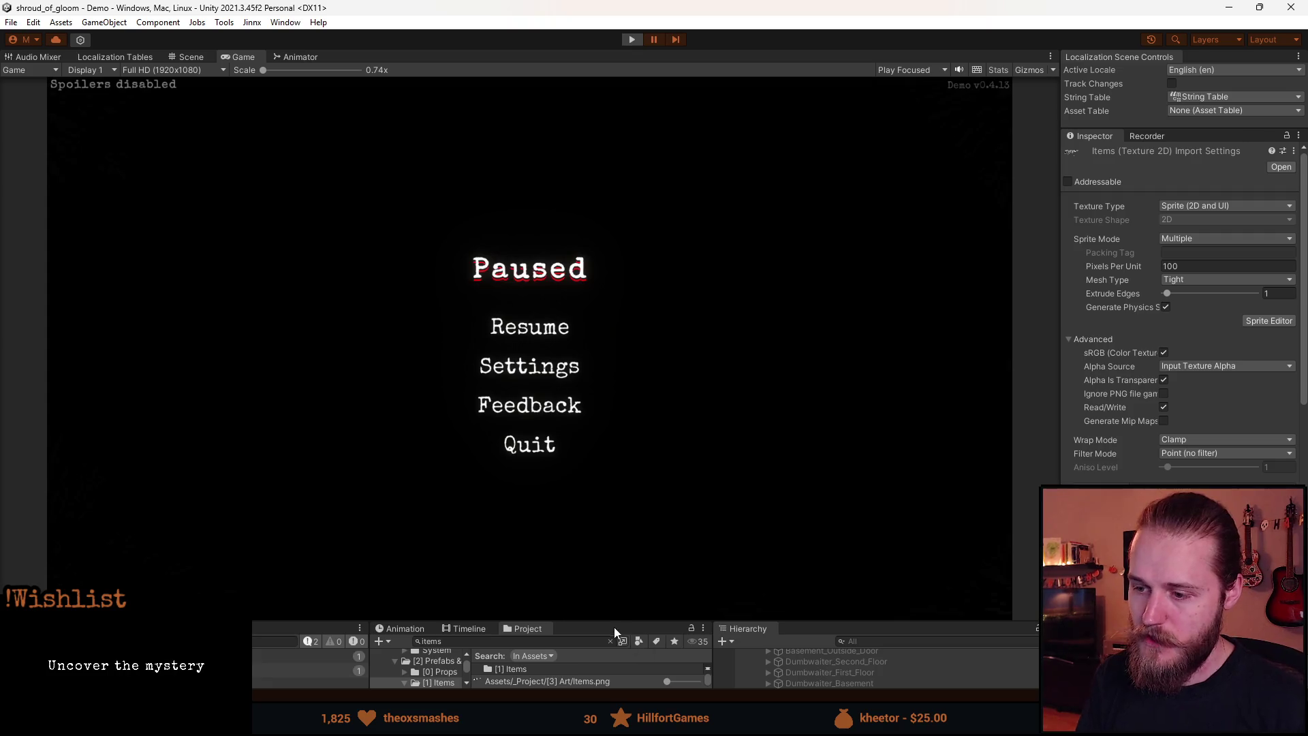
left_click_drag(613, 622, 595, 390)
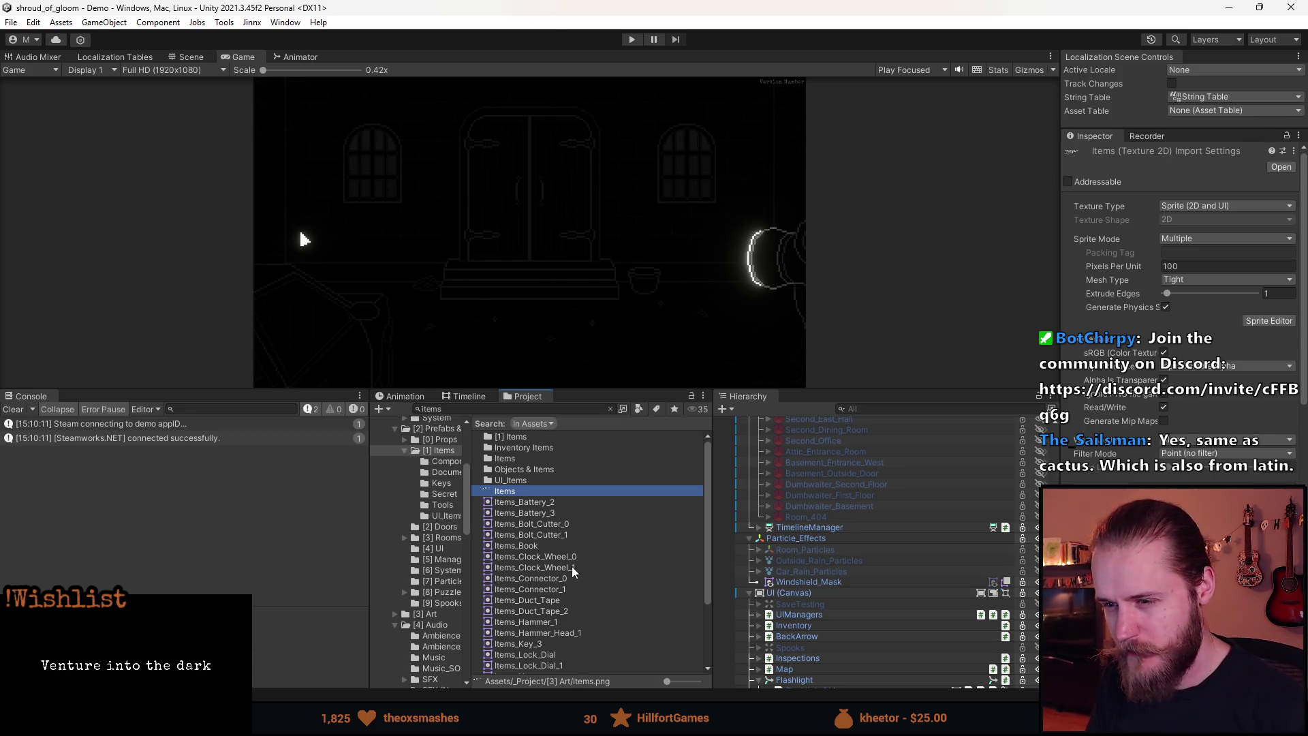
- Search the project assets for 'collectitem' and open CollectItemOnClick in Visual Studio
left_click(486, 408)
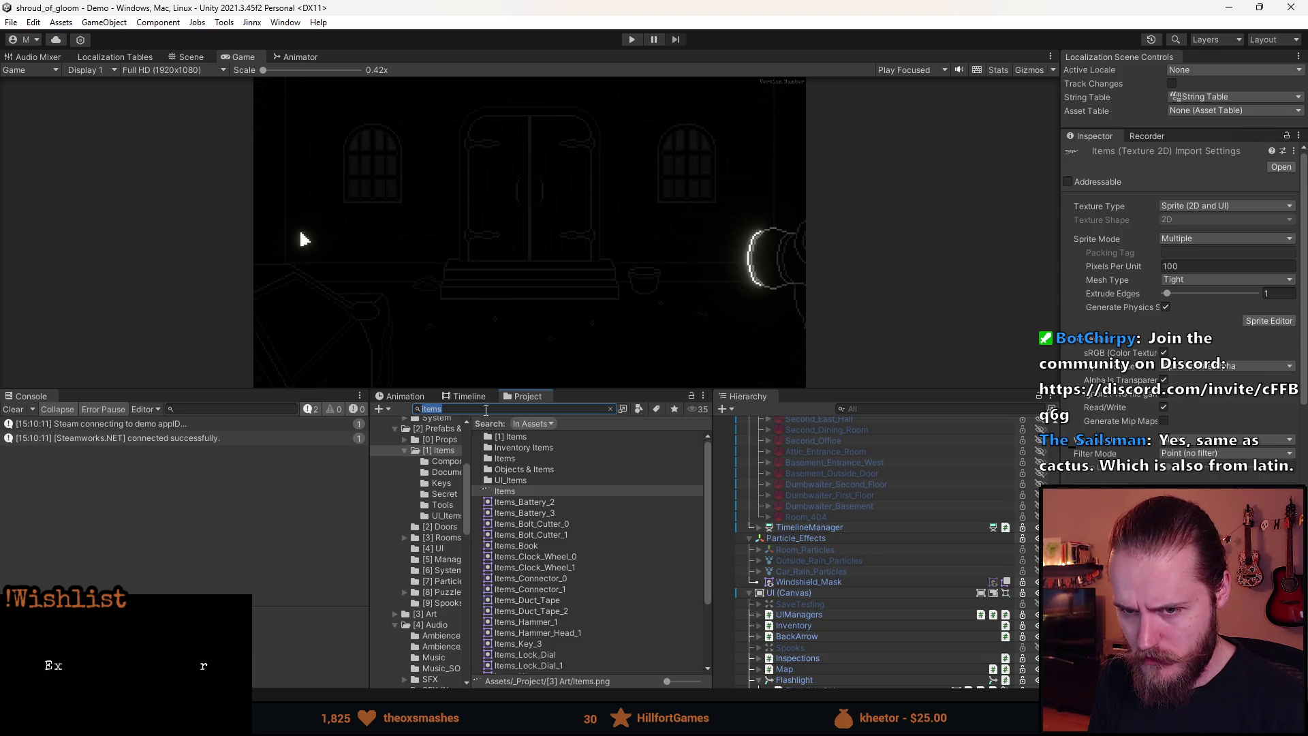
type("collectonc")
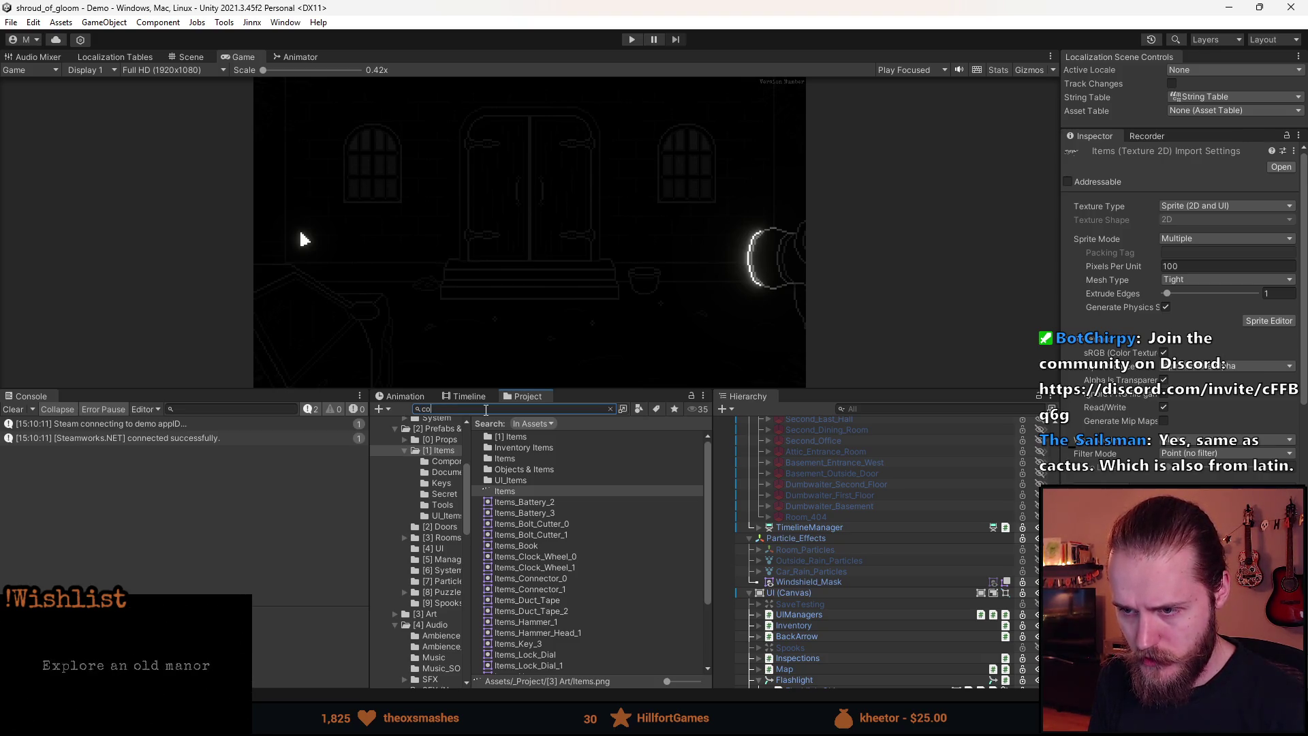
key("BackSpace")
key("BackSpace")
type("item")
double_click(552, 440)
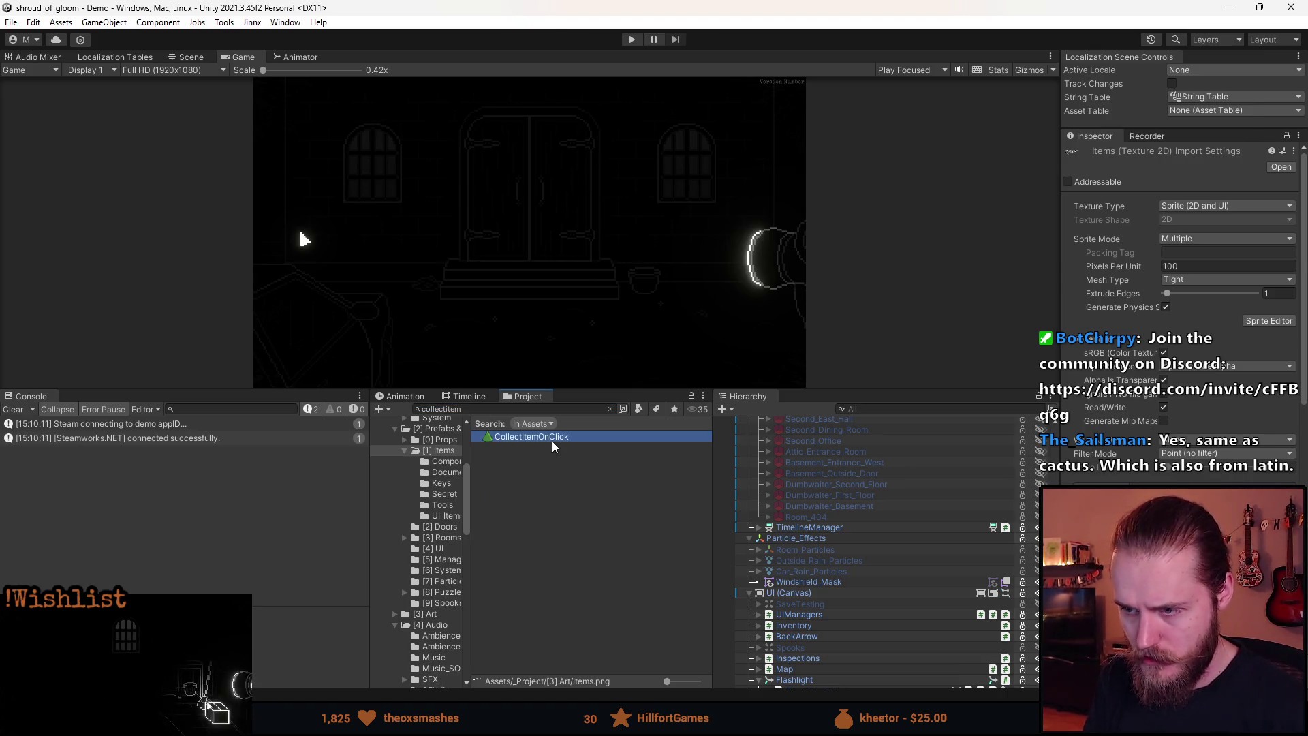
scroll(492, 551, "down", 5)
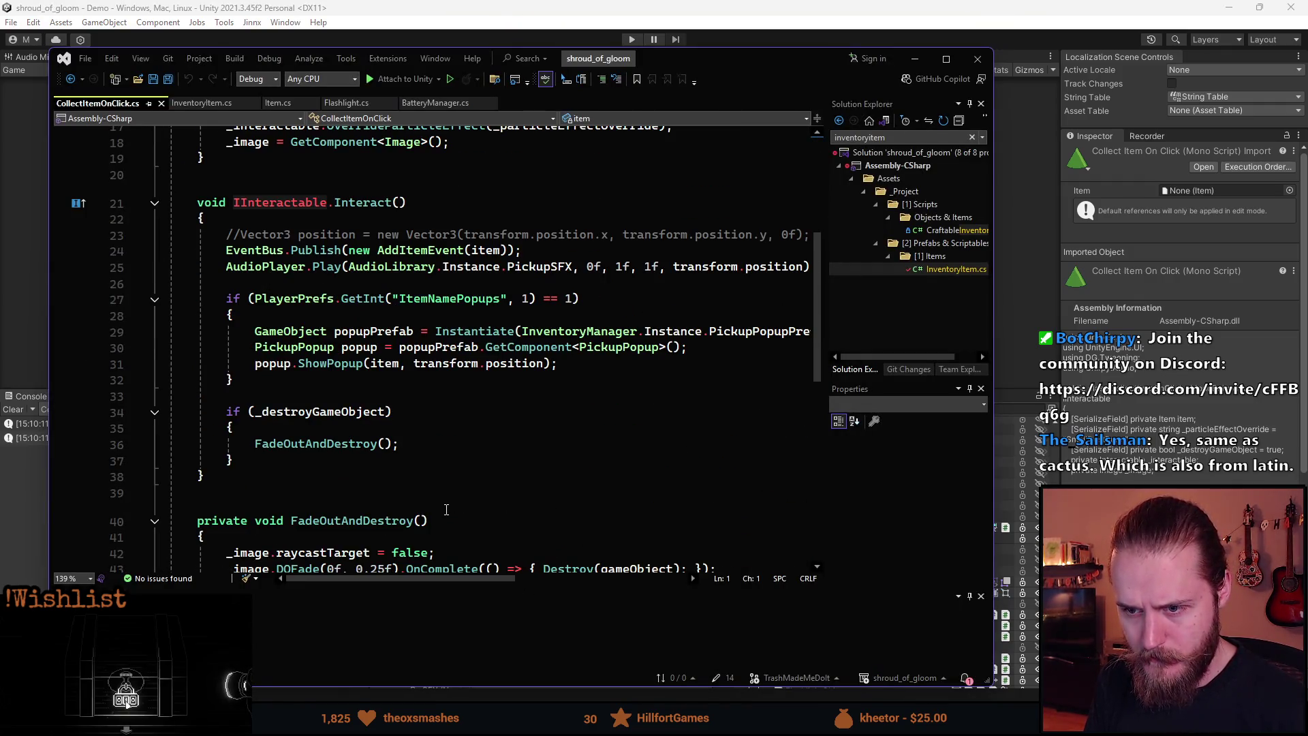
- Select AddItemEvent in CollectItemOnClick.cs, then search the solution files for 'achievement'
double_click(420, 250)
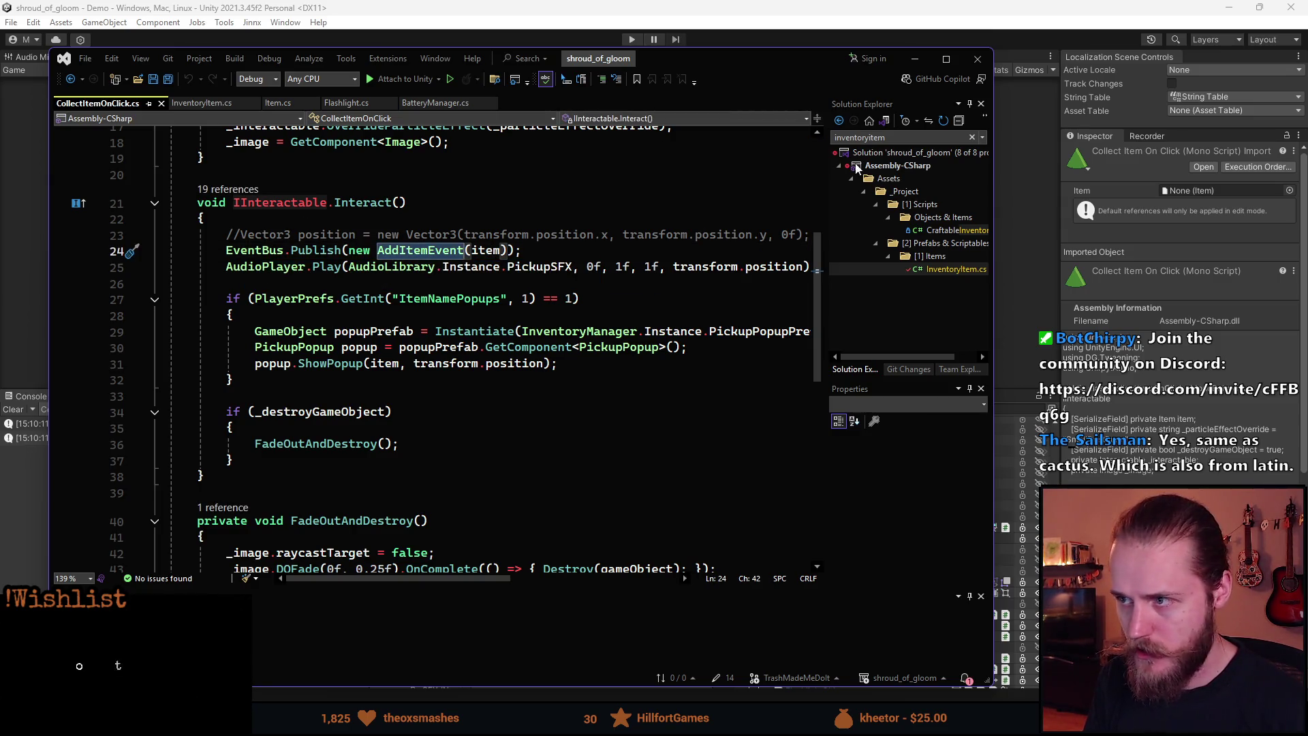
key("ctrl+semicolon")
type("achievement")
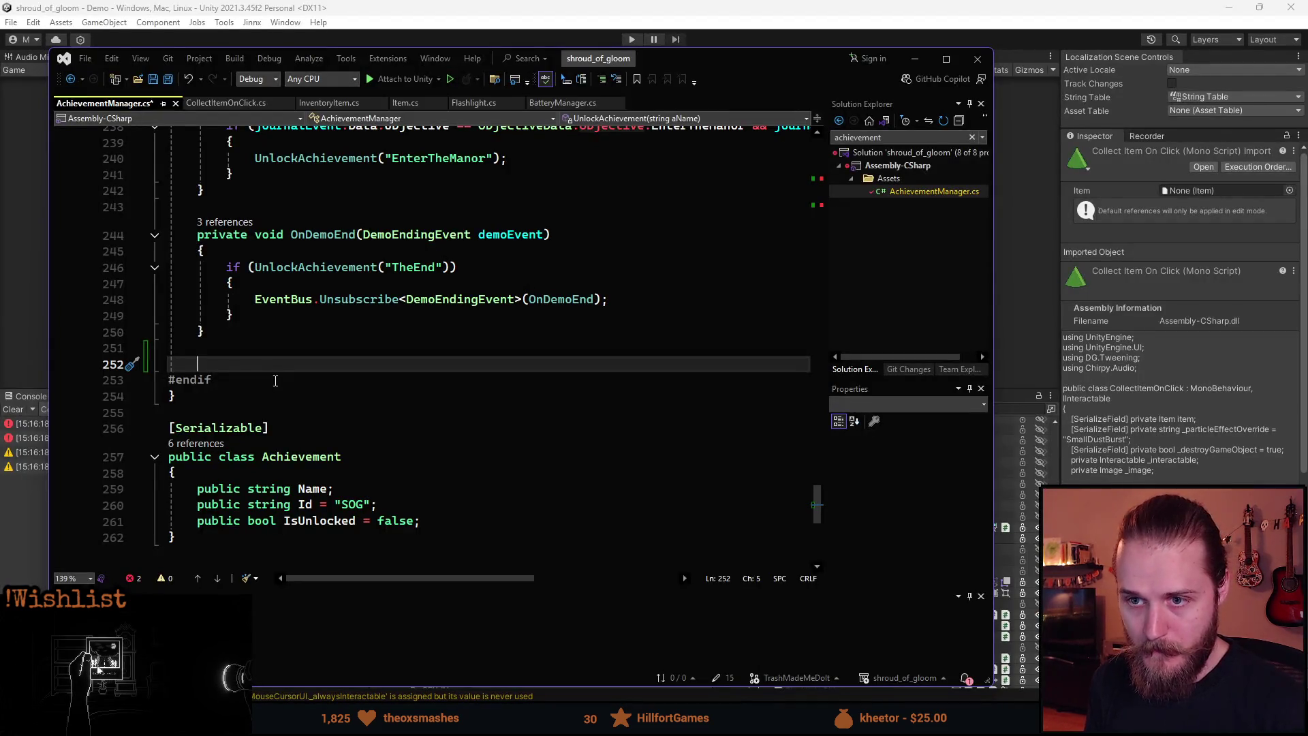
- Declare a private OnItemAdded(AddItemEvent itemEvent) method and open its body
type("priva")
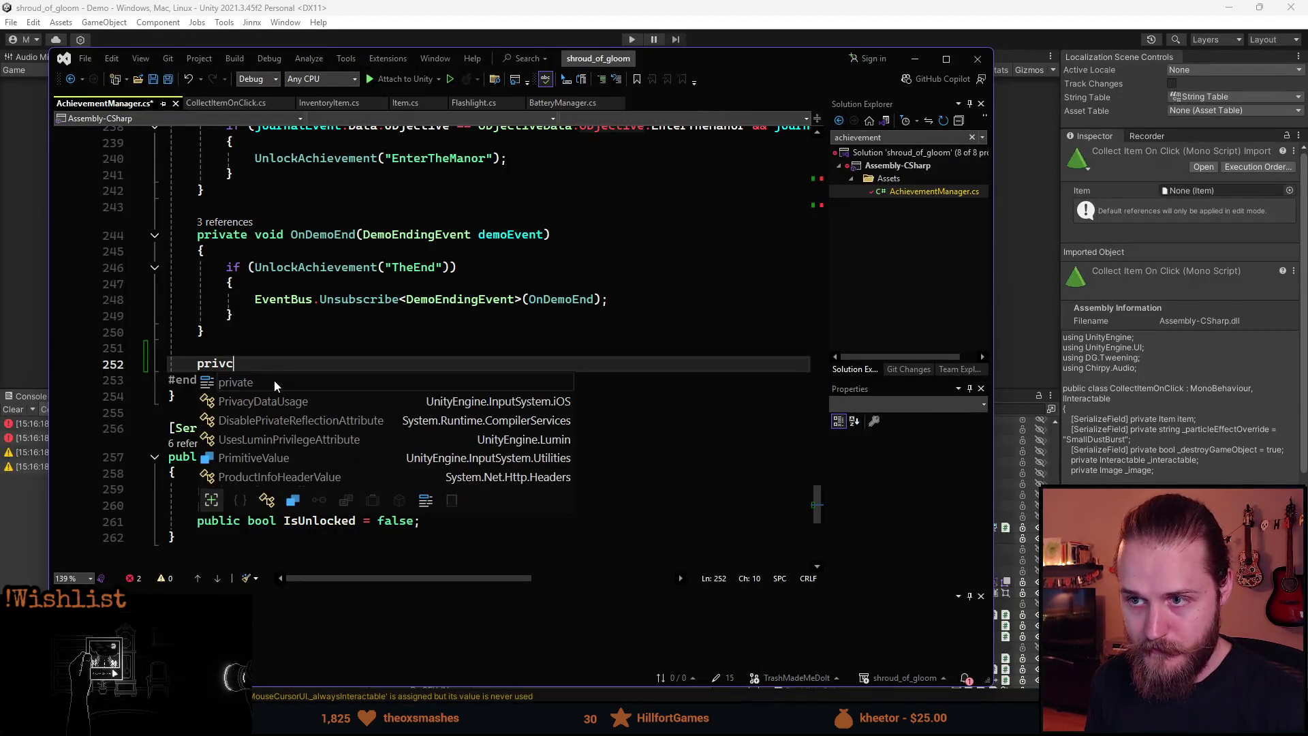
type("te void ")
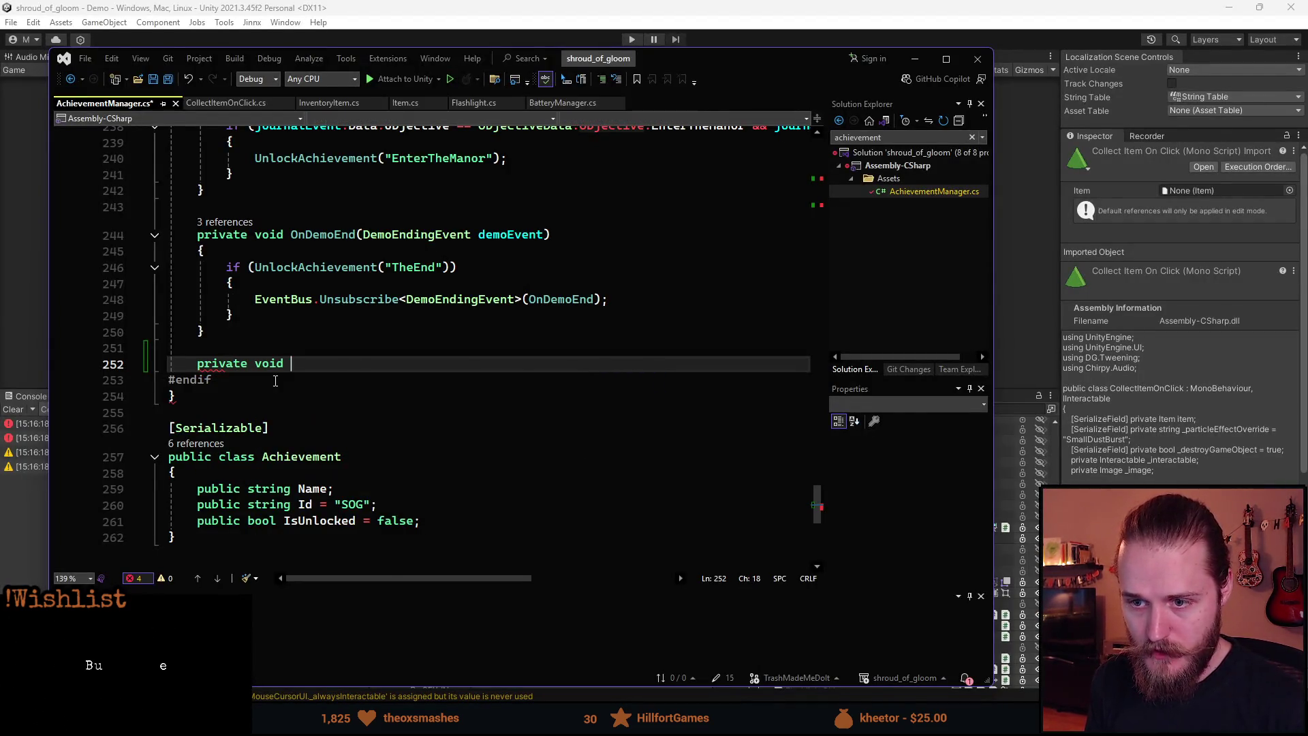
type("IO")
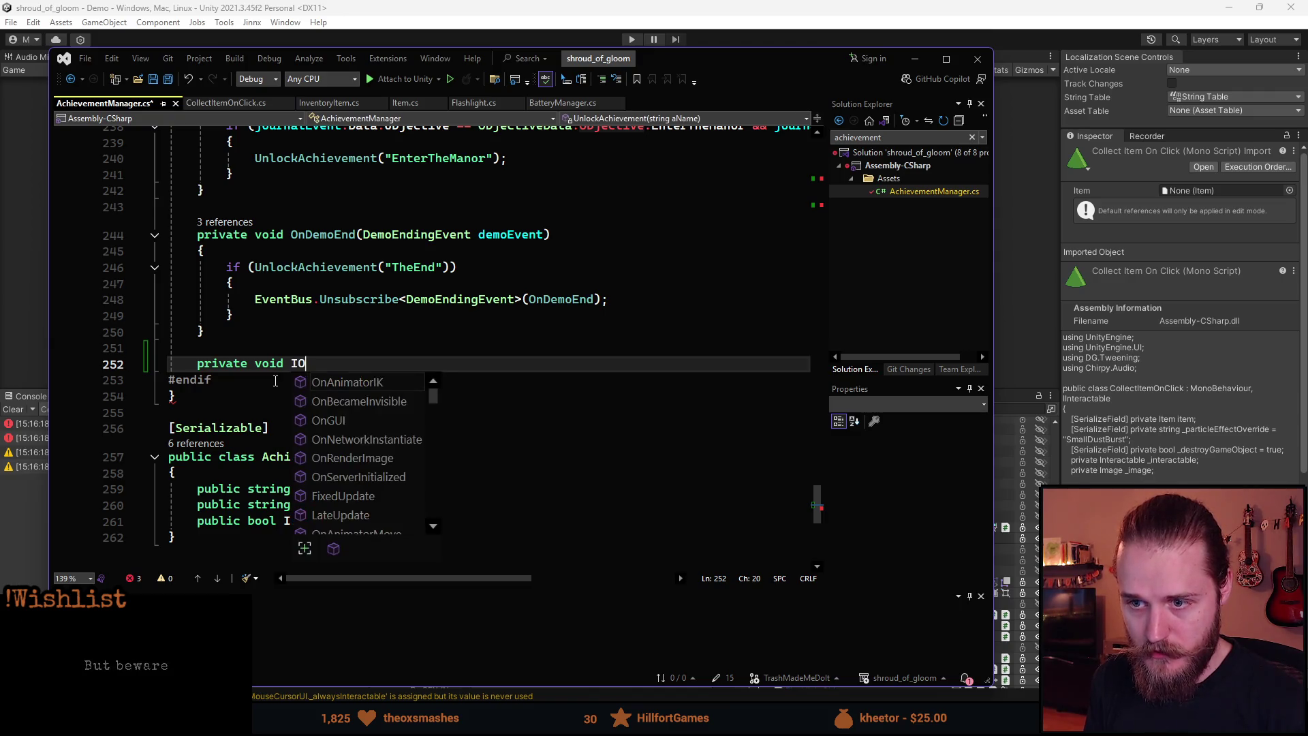
type("nItemAdd")
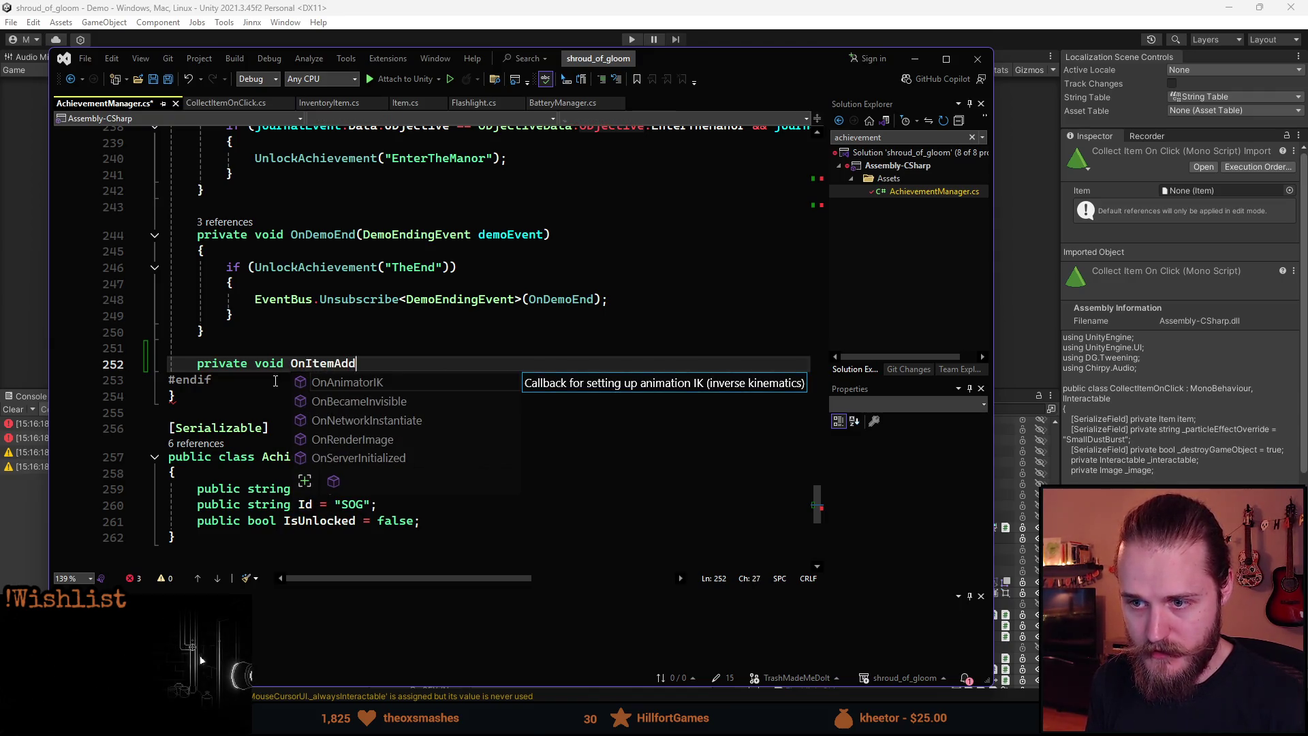
type("ed()temA")
key("BackSpace")
key("BackSpace")
key("BackSpace")
key("BackSpace")
key("BackSpace")
type("Add")
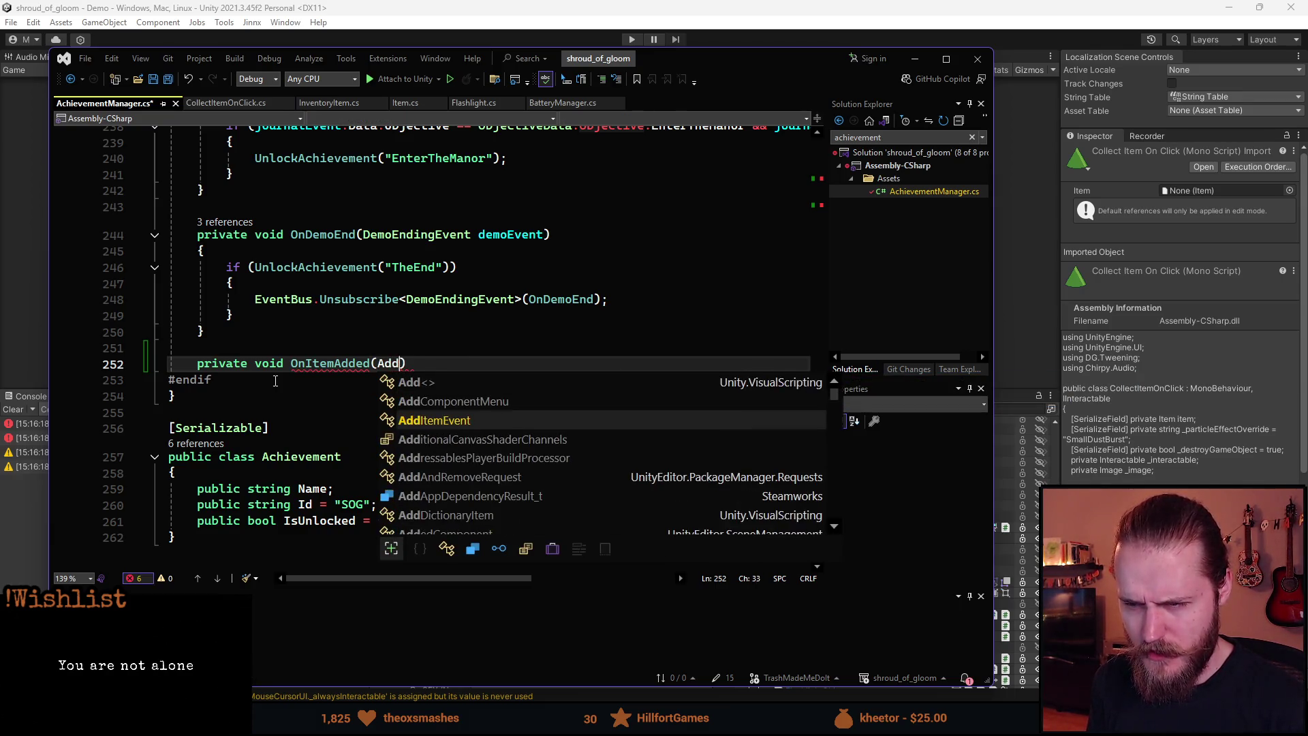
key("Tab")
type("itemEvent)")
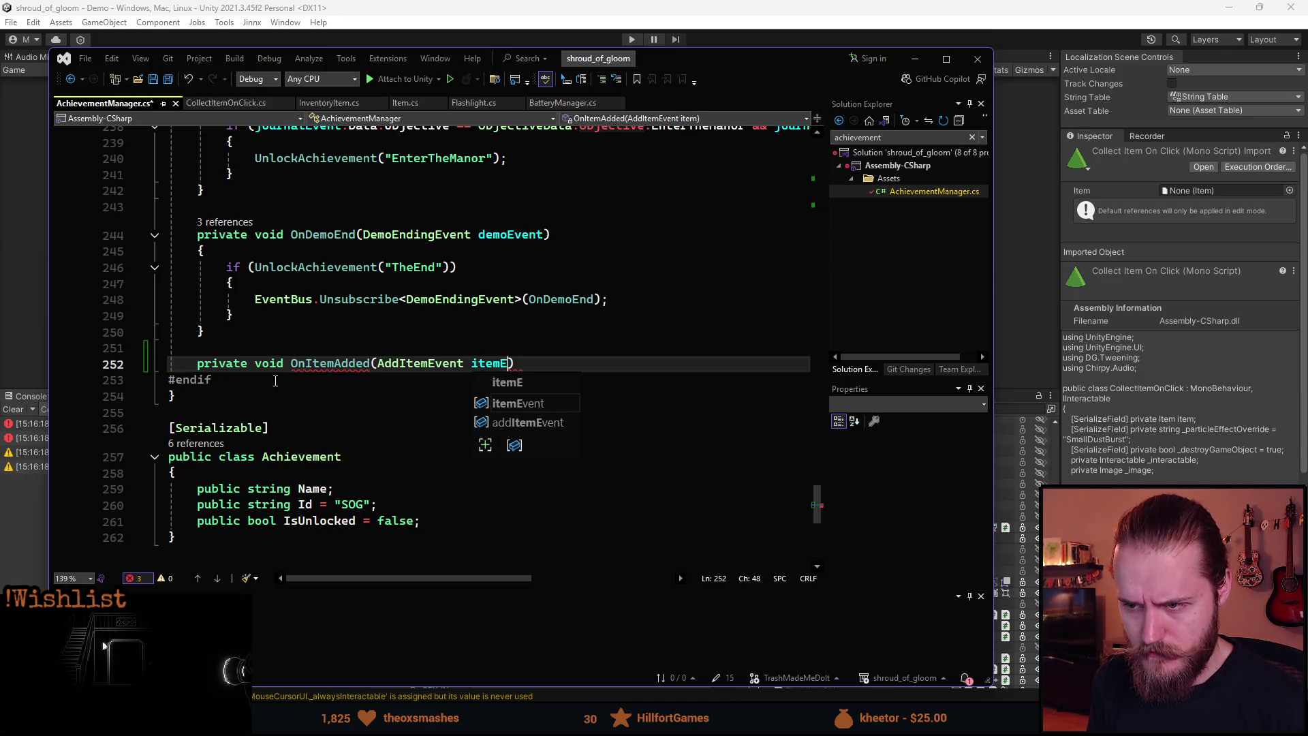
key("Return")
type("{")
key("Return")
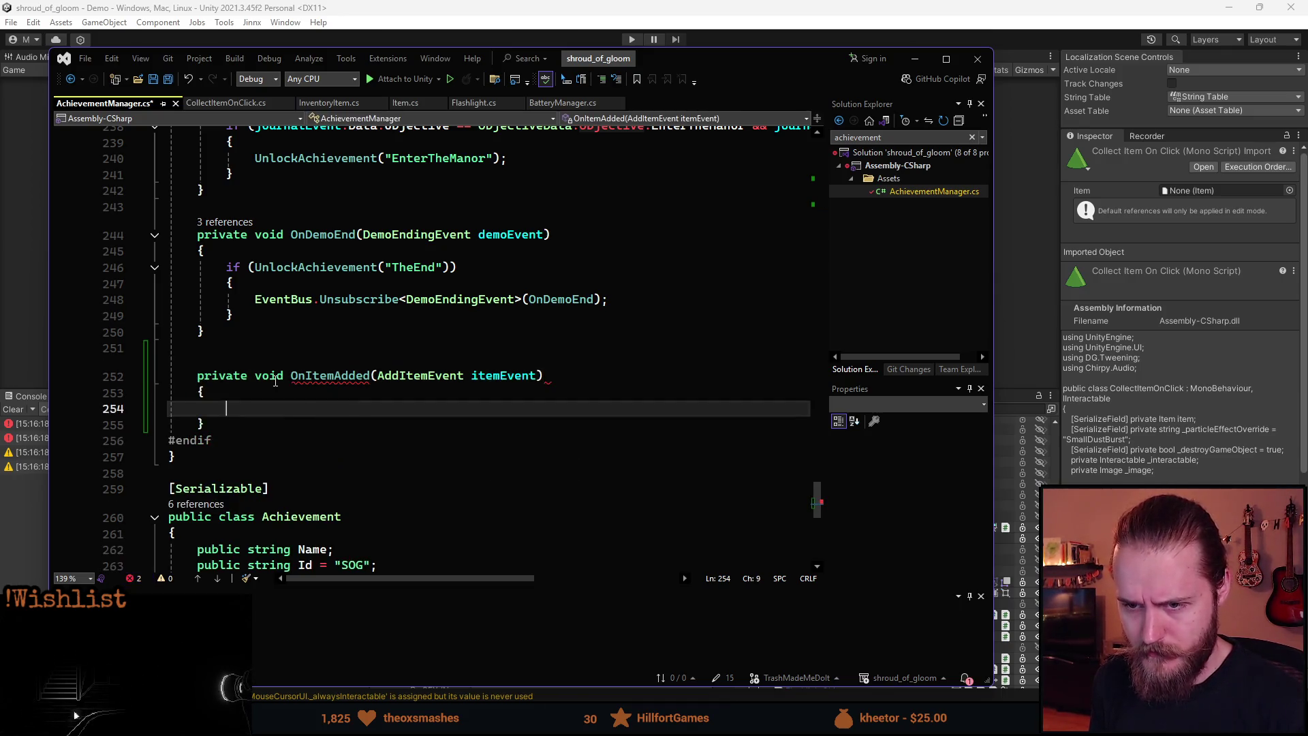
- Start an if condition on itemEvent's members, then jump to the AddItemEvent definition
type("if ()")
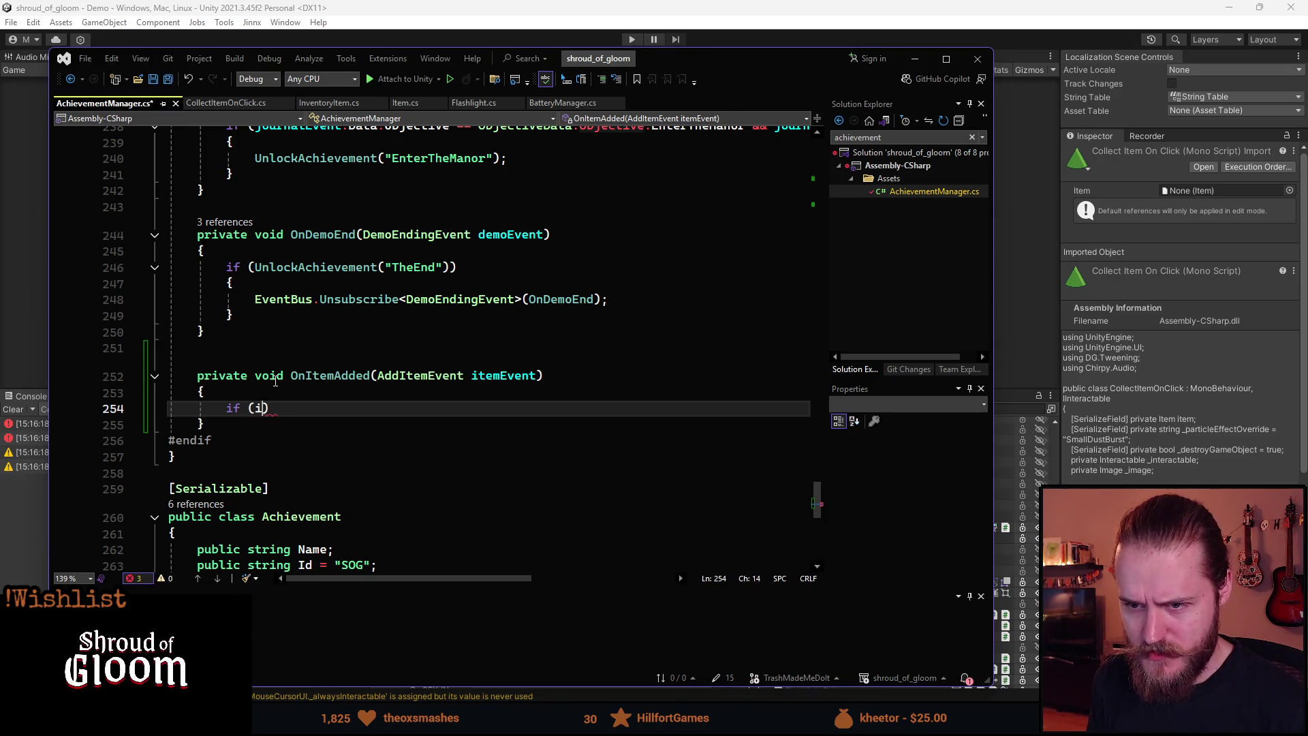
type("itemEvent.")
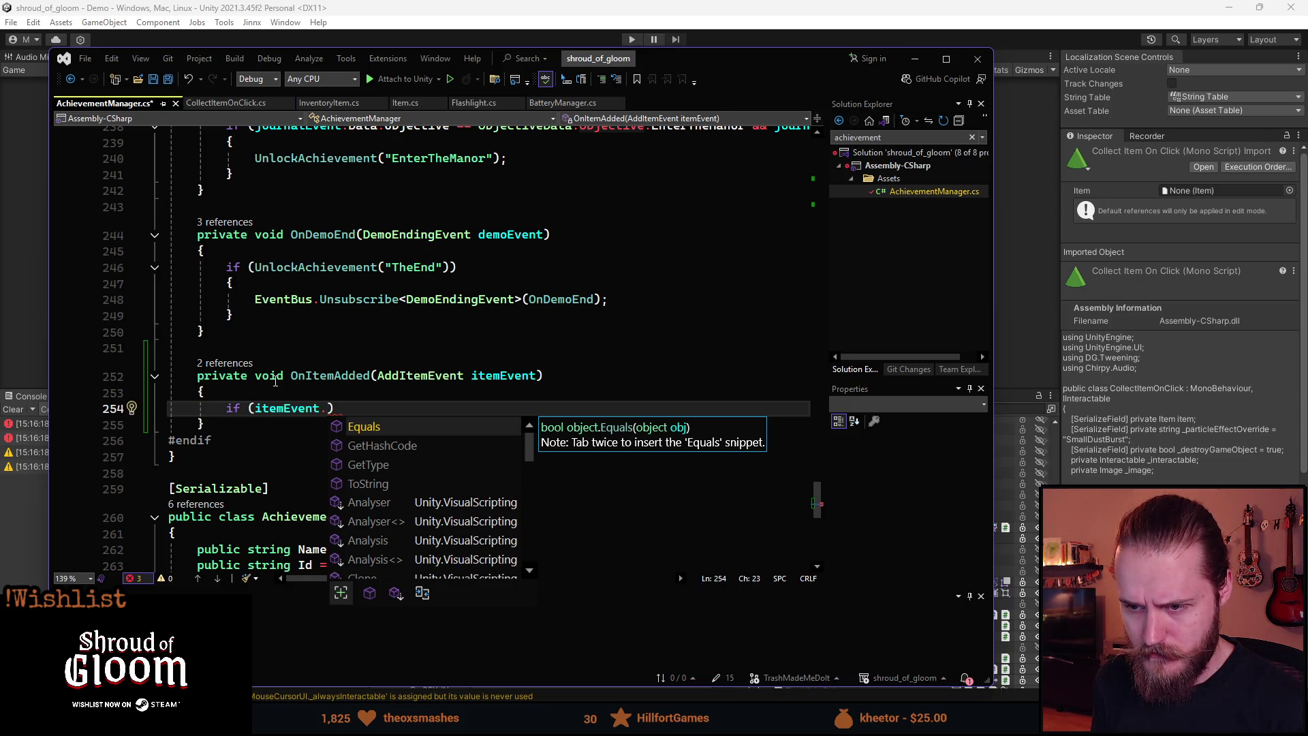
type("i")
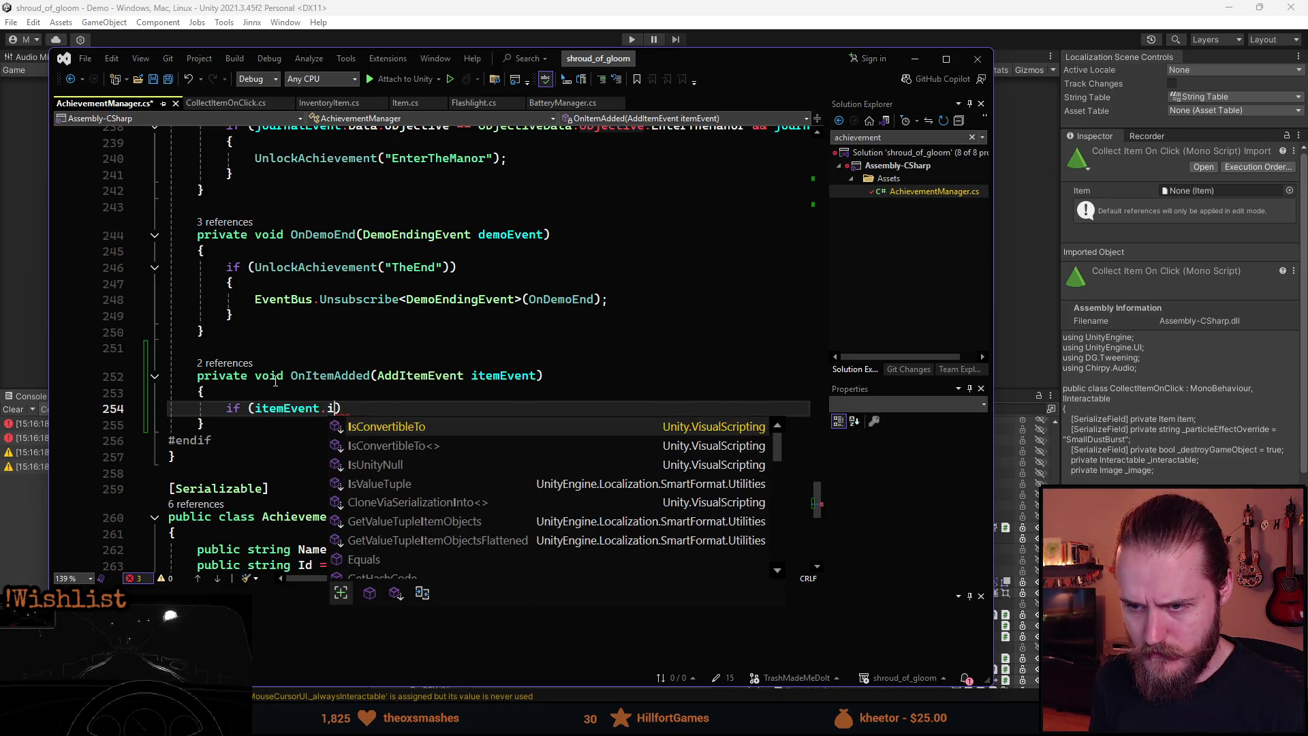
type("te")
key("BackSpace")
key("BackSpace")
key("BackSpace")
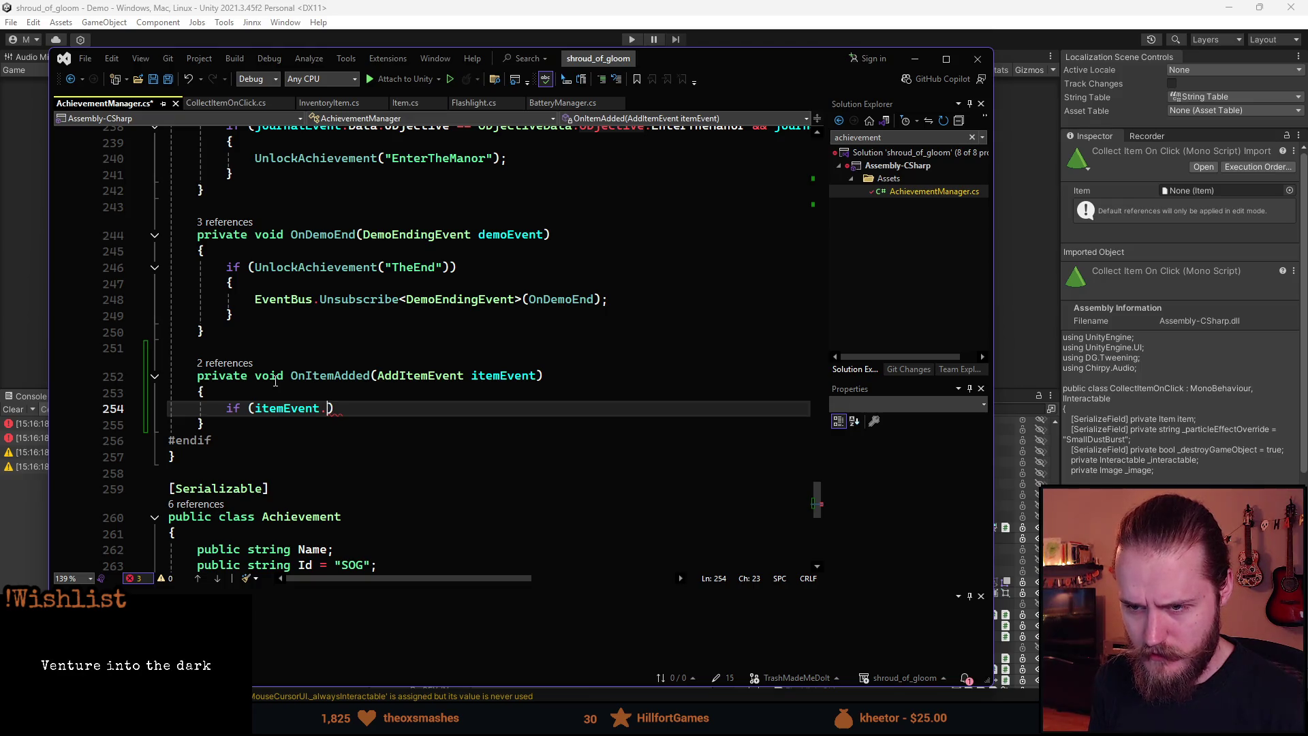
key("ctrl+space")
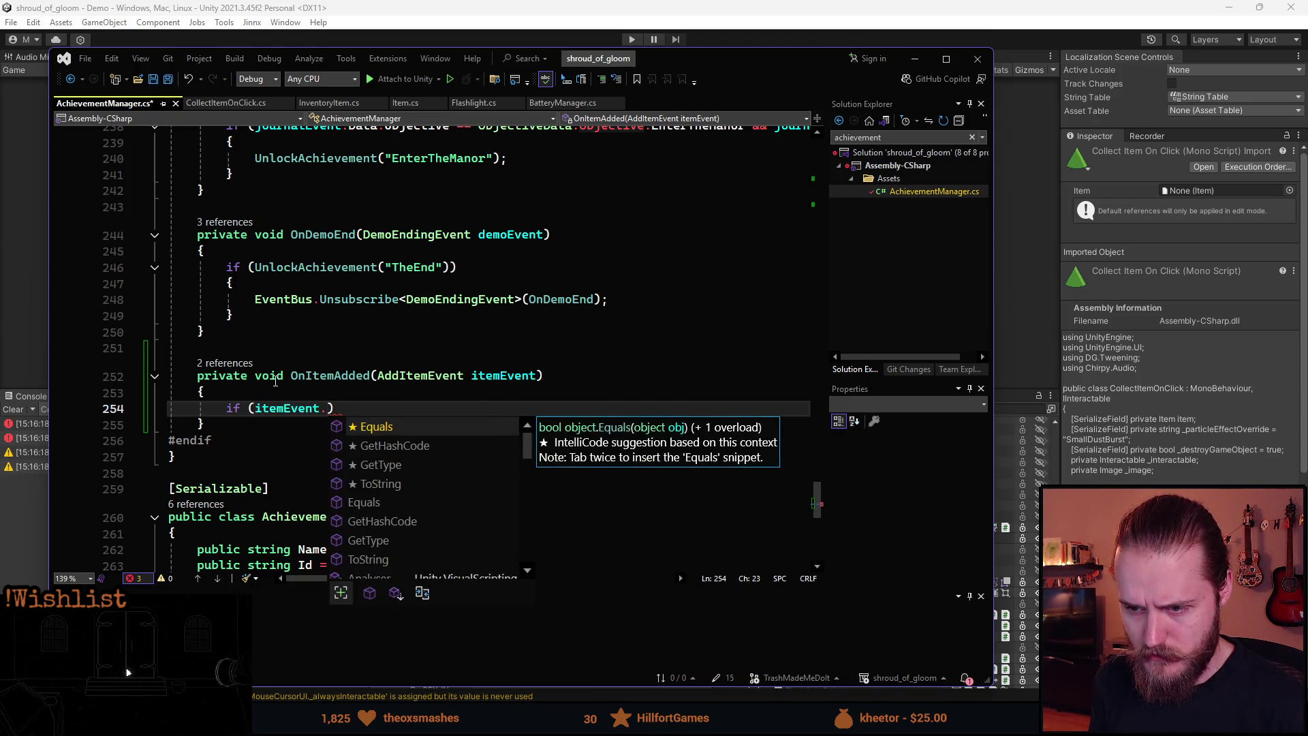
key("BackSpace")
key("ctrl+BackSpace")
type("Add")
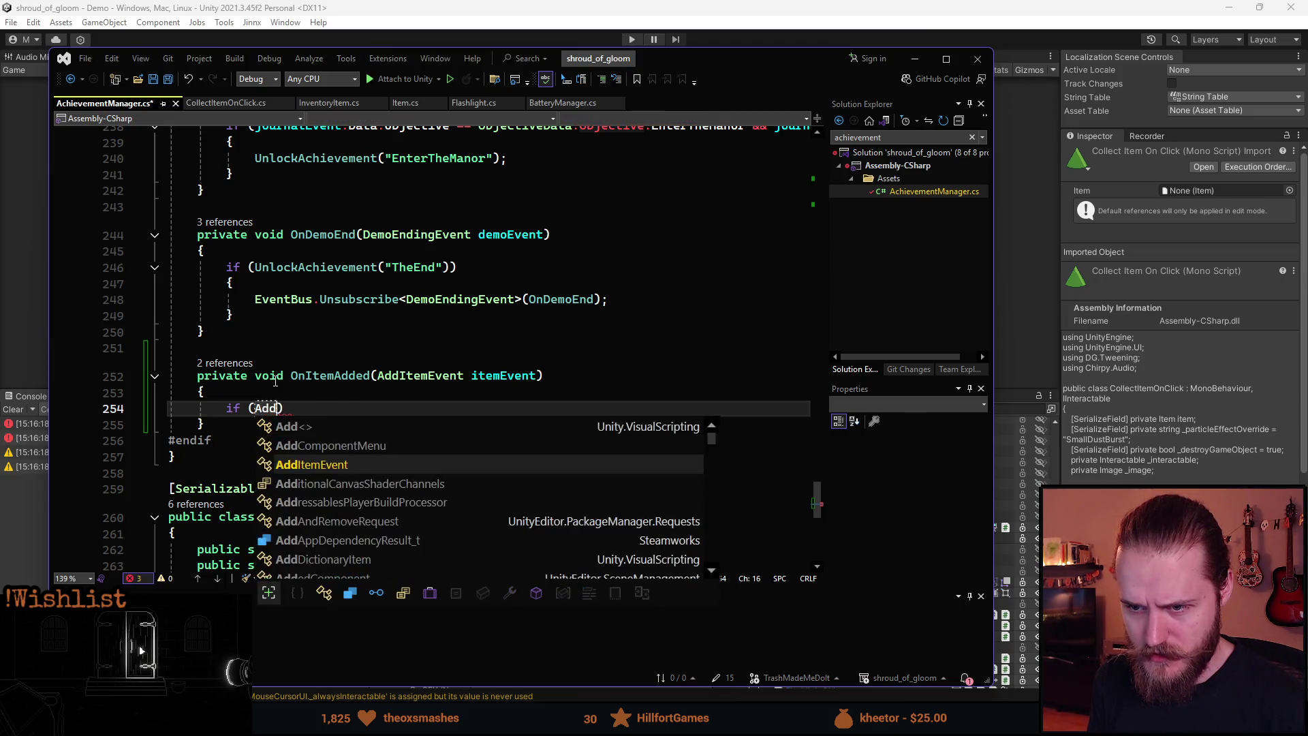
type("I.")
key("BackSpace")
key("ctrl+BackSpace")
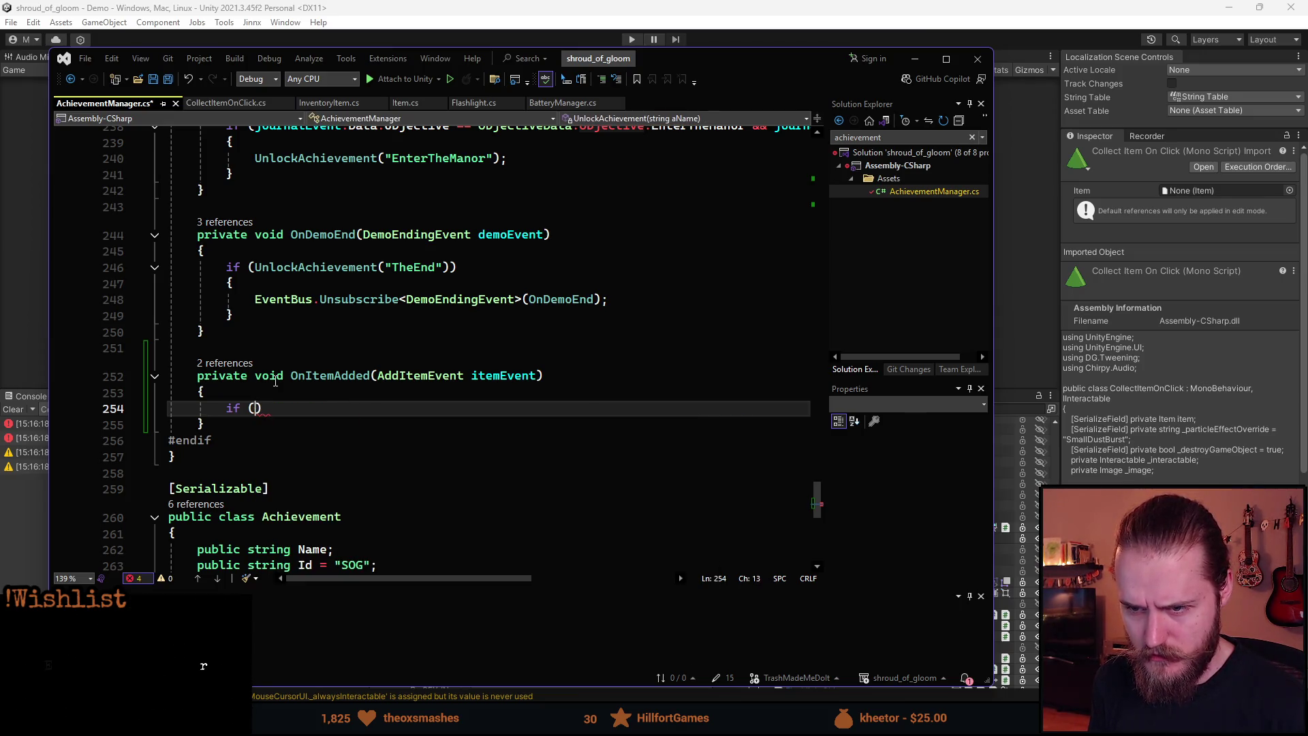
type("itemEvent.")
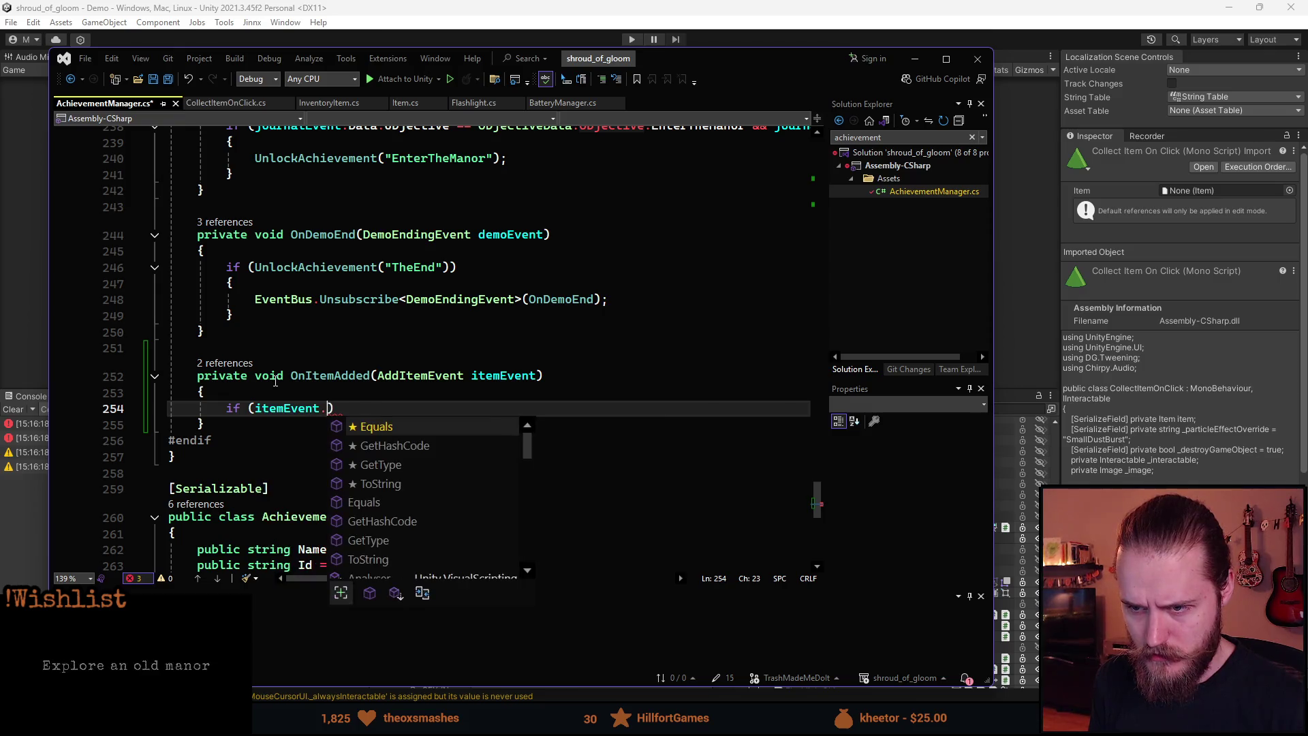
key("Up")
key("Up")
key("Up")
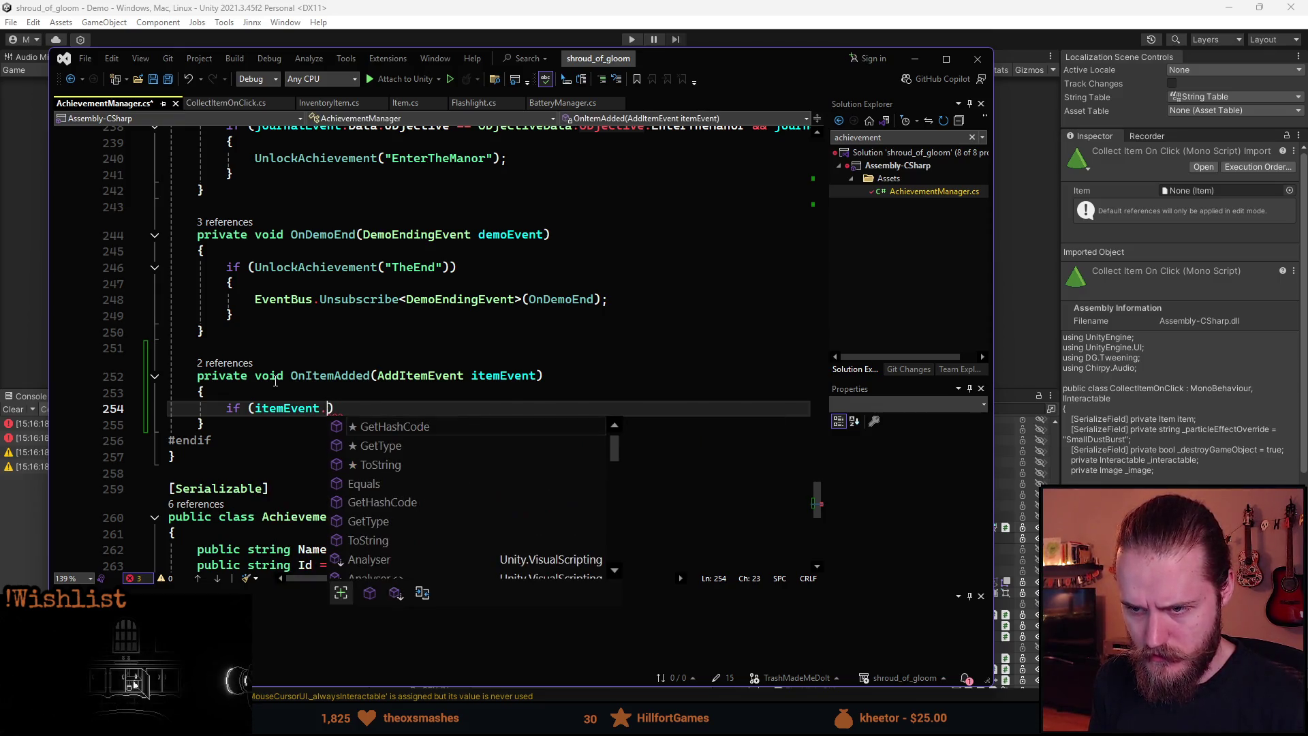
left_click(427, 381)
left_click(427, 380, "ctrl")
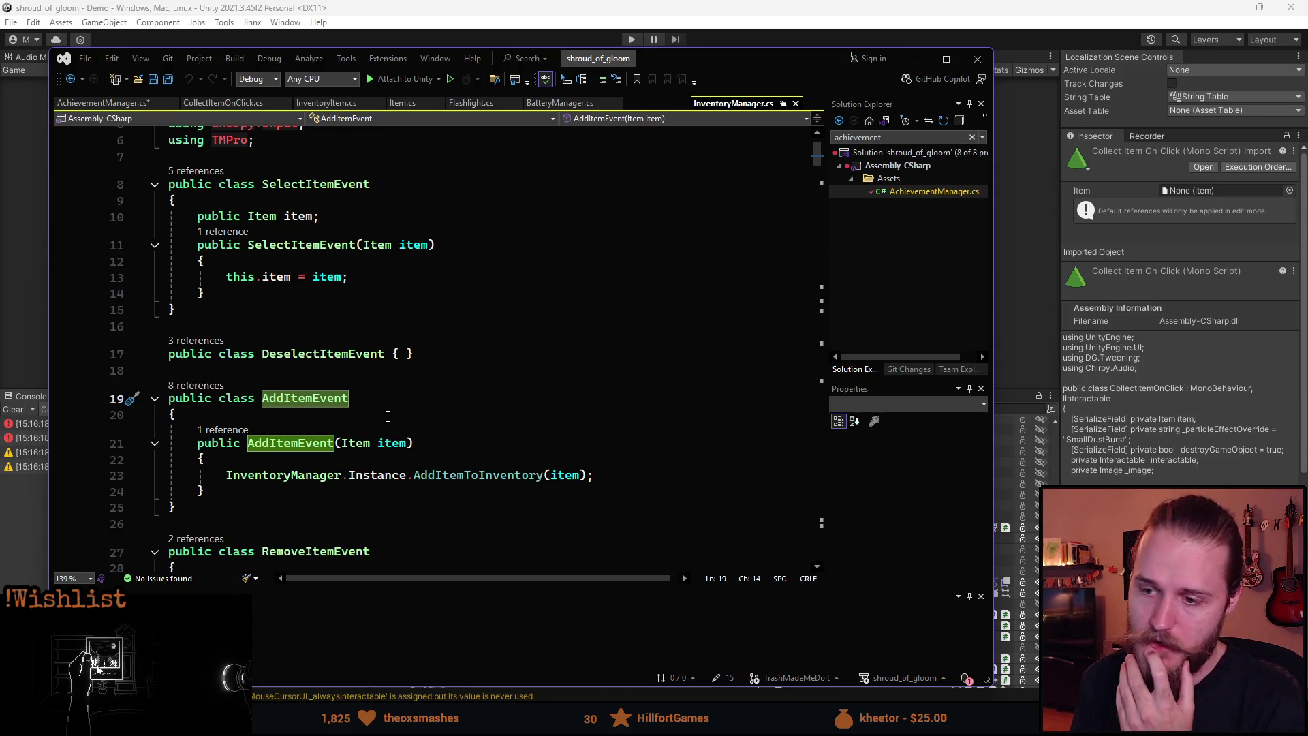
- Add a 'public Item item;' field to the AddItemEvent class
key("End")
key("Return")
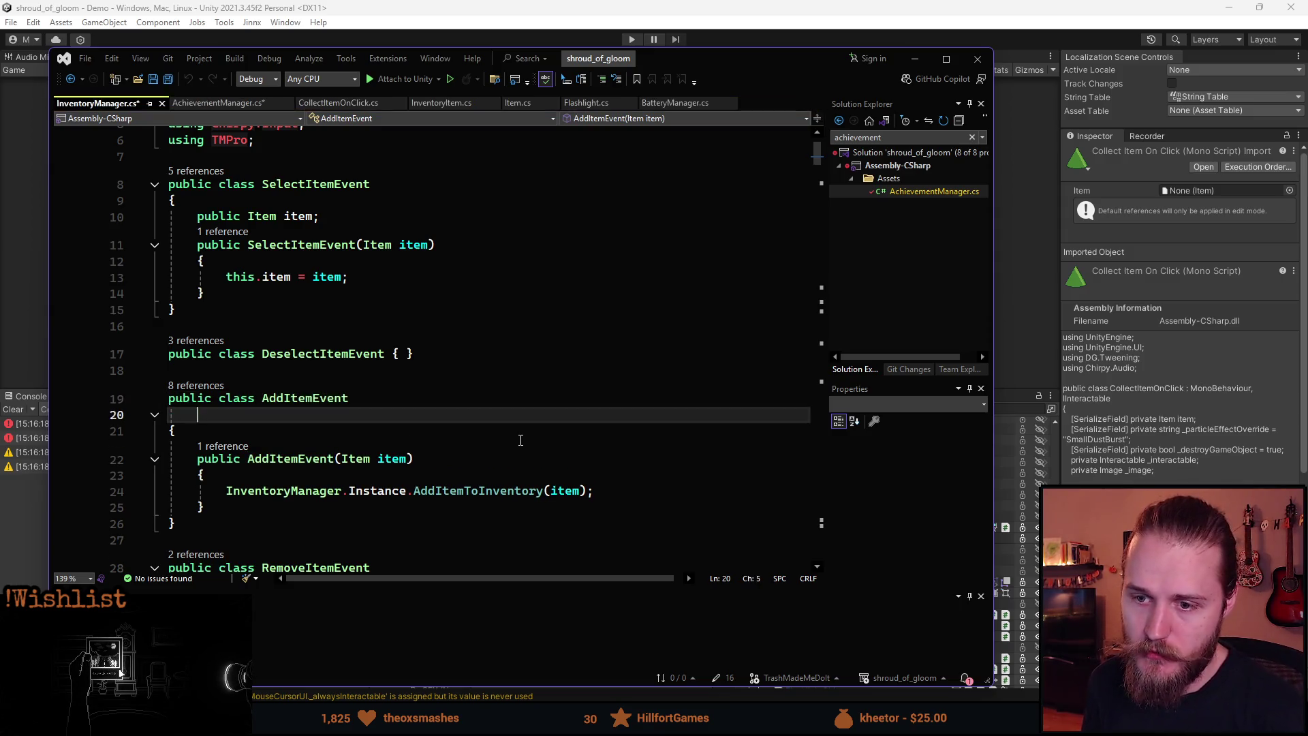
key("ctrl+z")
key("Down")
key("End")
key("Return")
type("pu")
key("Tab")
key("Return")
- Assign 'this.item = item;' in the AddItemEvent constructor
key("Down")
key("Down")
key("End")
key("Return")
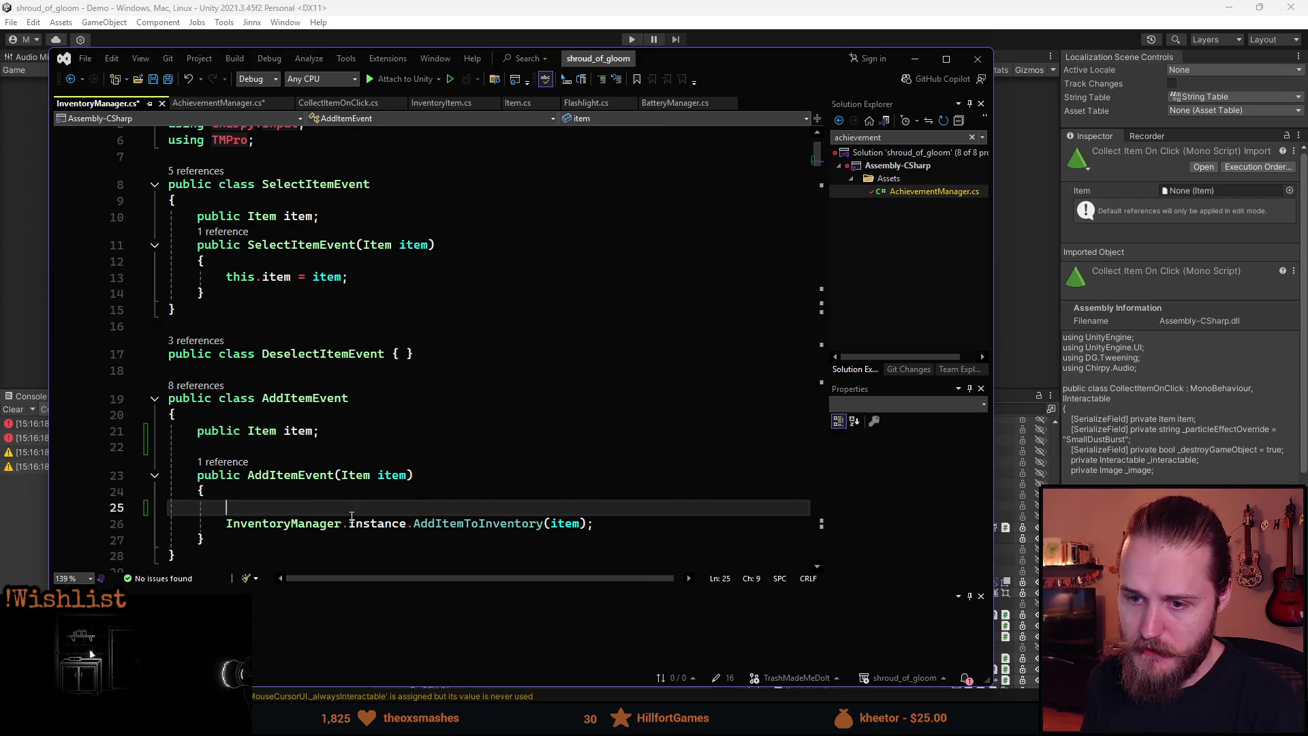
key("Tab")
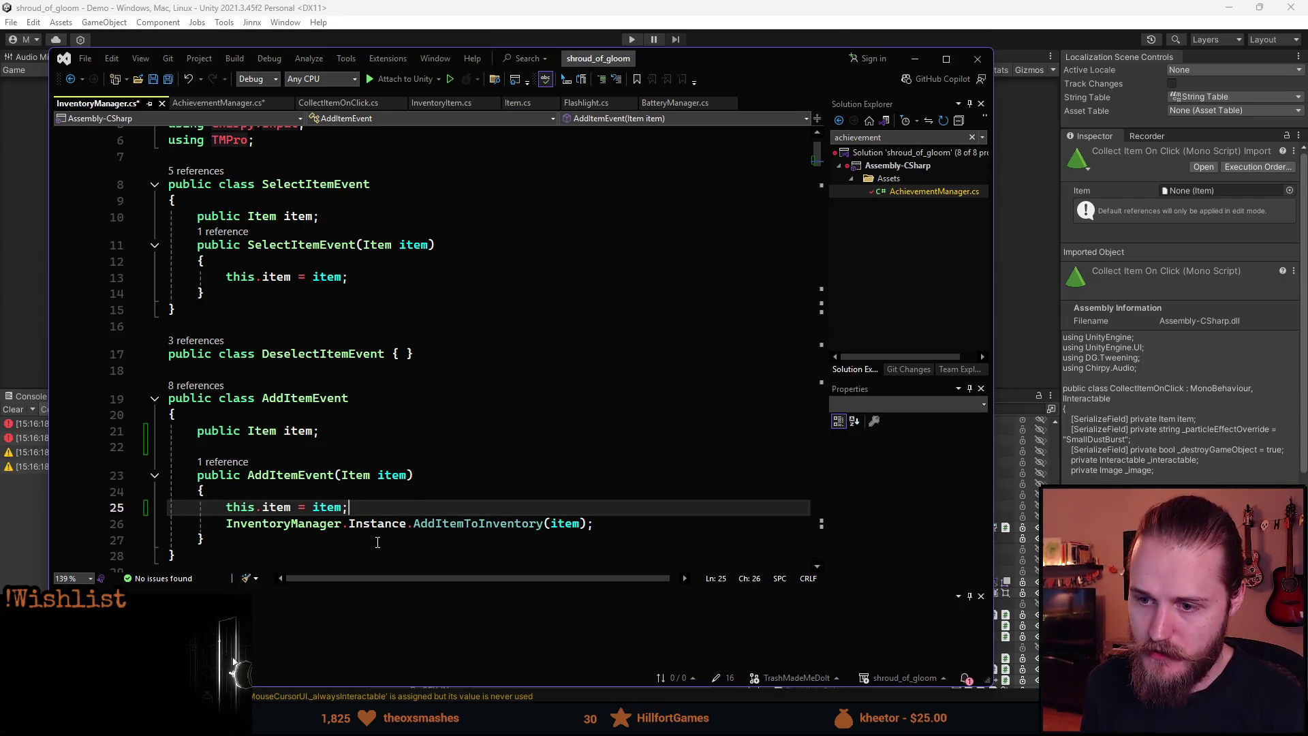
- Save InventoryManager.cs and extend OnItemAdded's condition to 'itemEvent.item =='
key("ctrl+s")
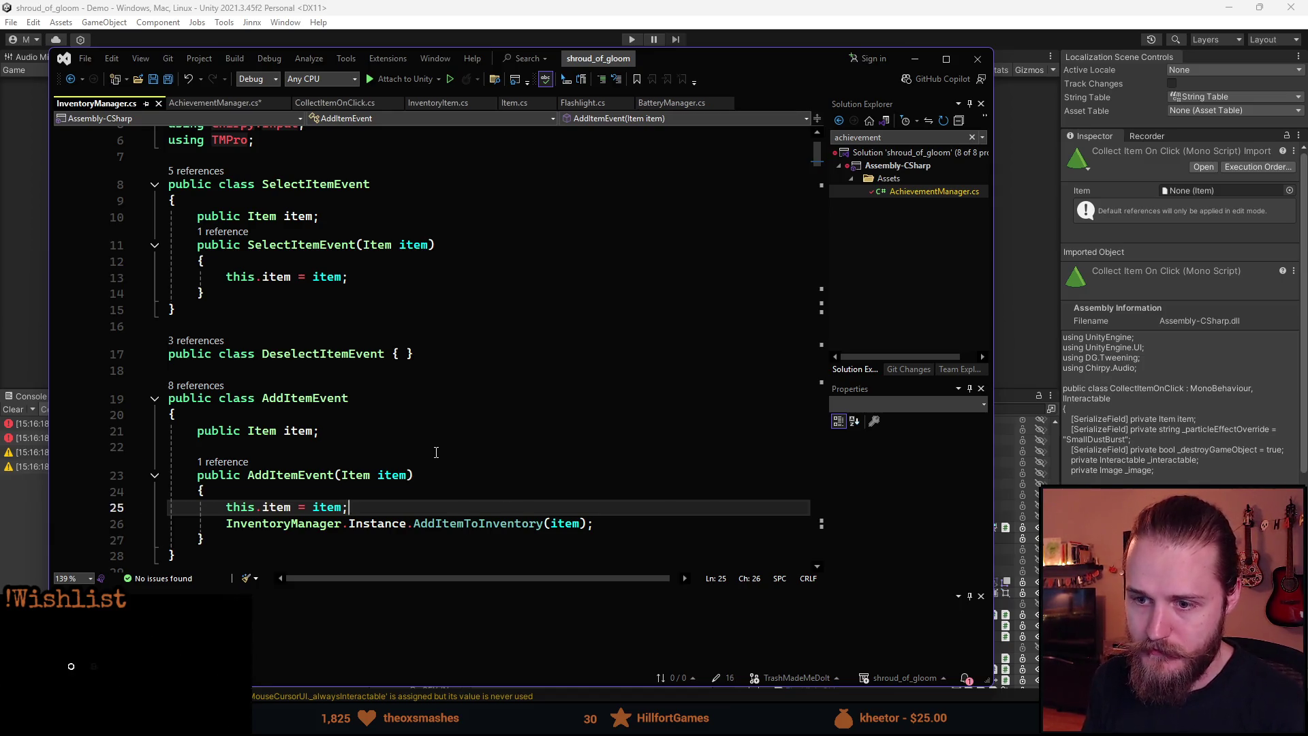
left_click(213, 104)
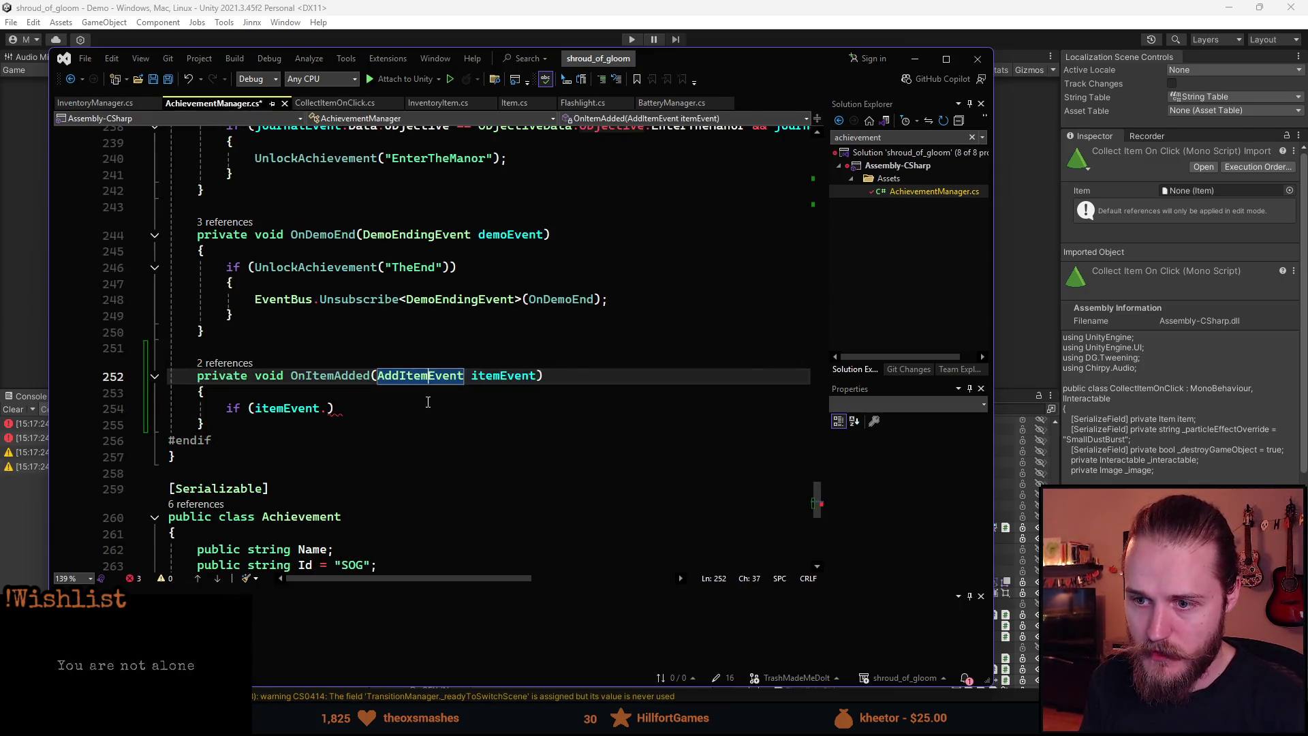
type("item)")
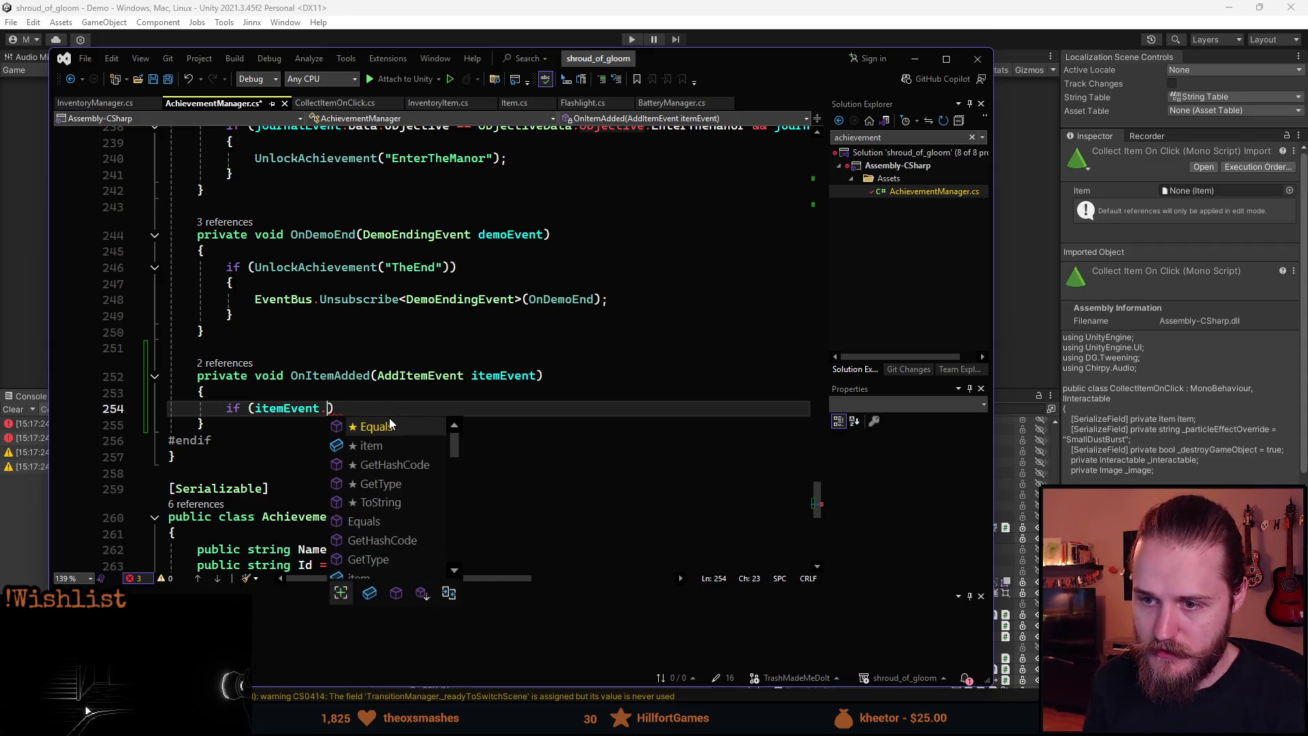
key("Left")
type("==")
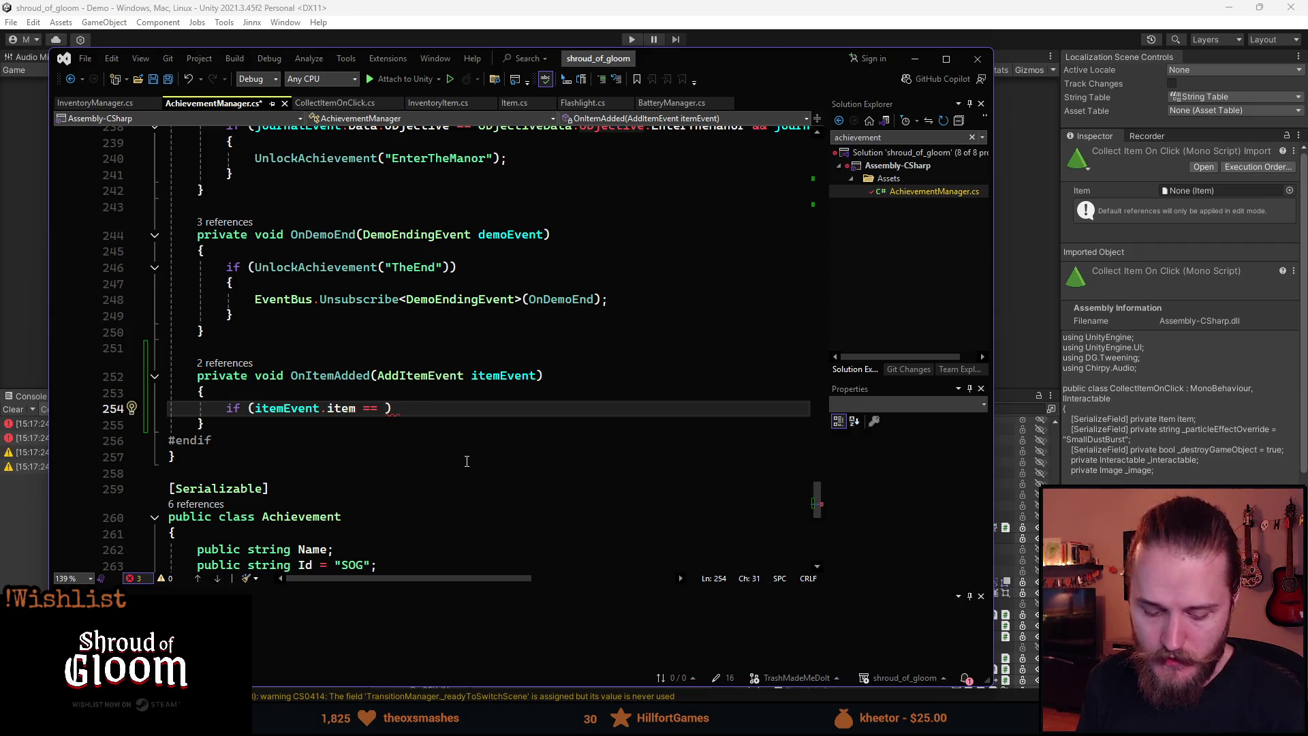
- Add serialized fields 'Item _rosaryBead' and 'int _rosaryBeadCount' above OnItemAdded
left_click(327, 347)
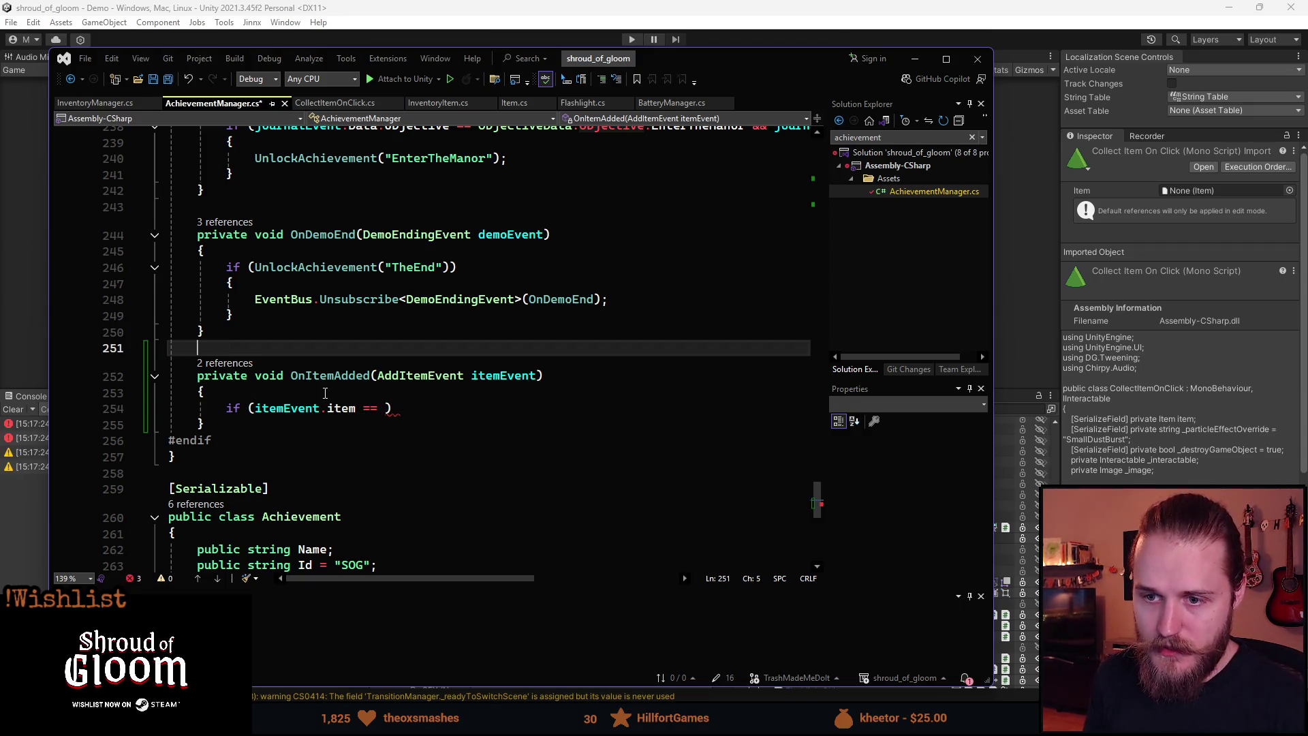
key("Return")
key("Return")
key("Up")
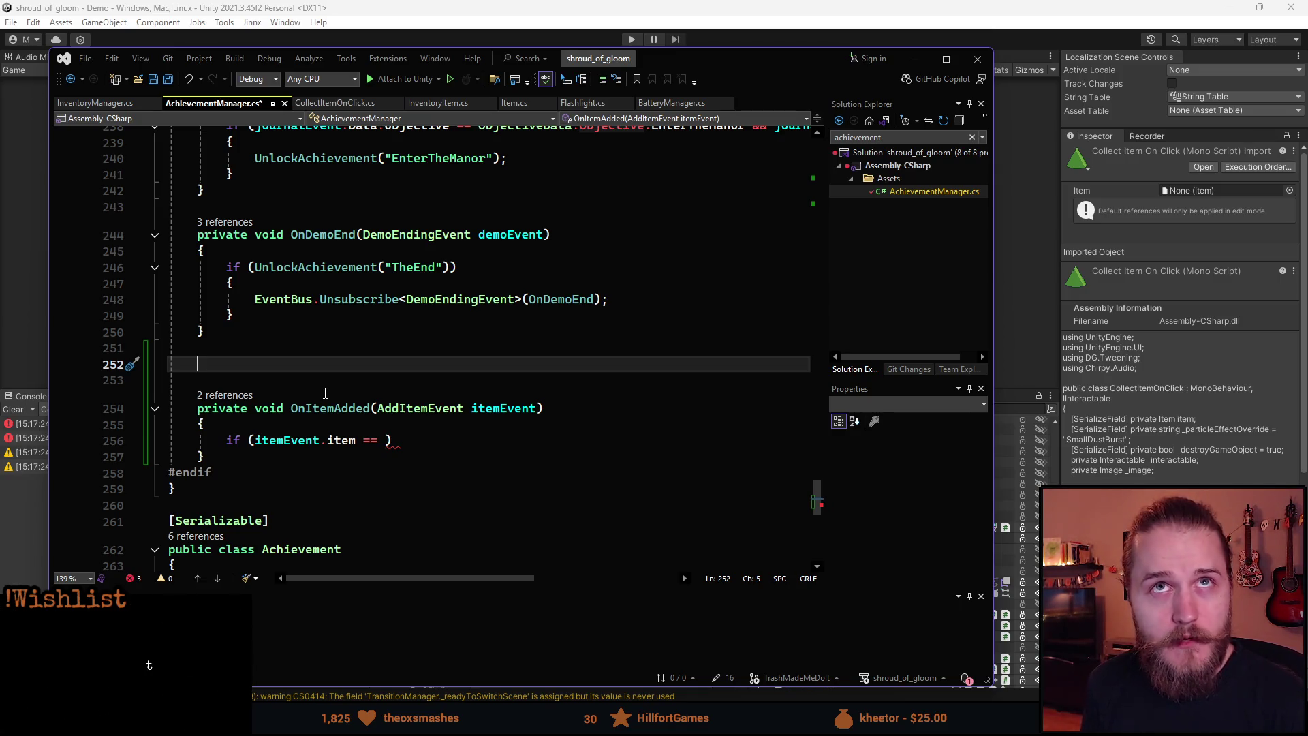
type("sfpr")
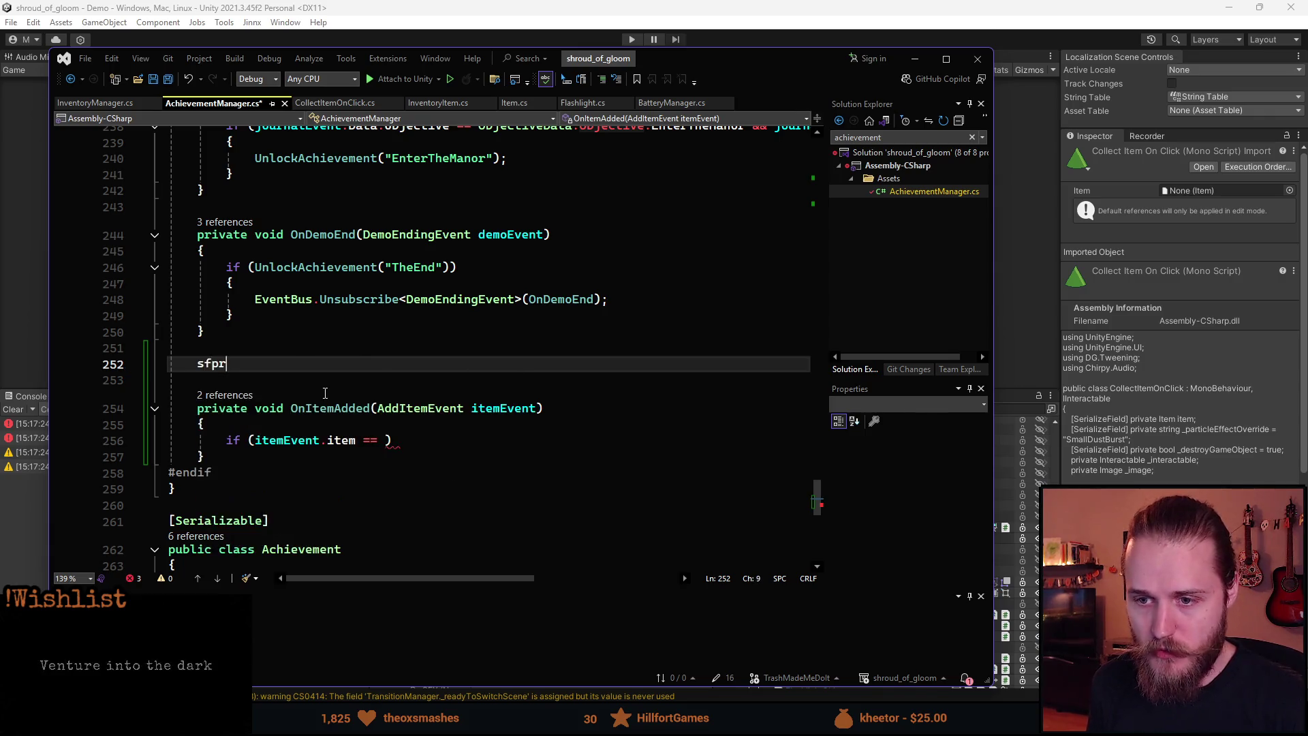
key("Tab")
key("Tab")
type("Item _ros")
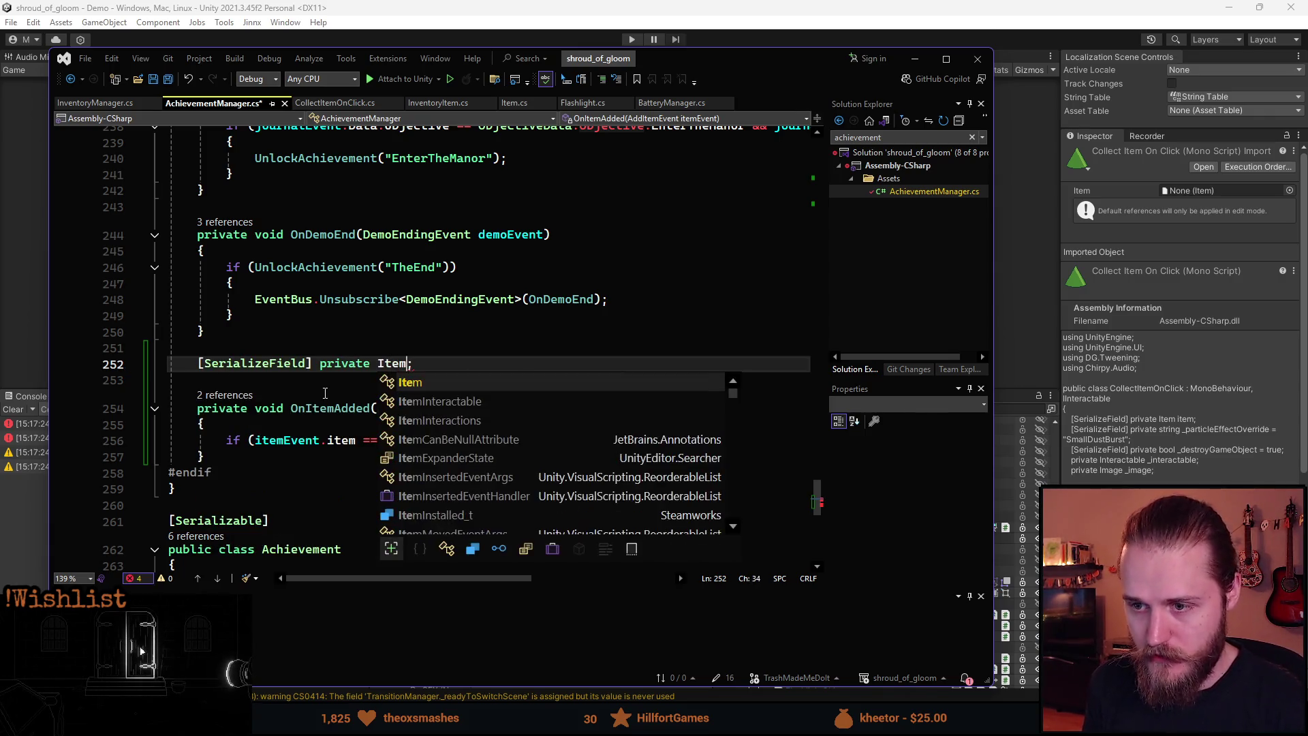
type("aryBead")
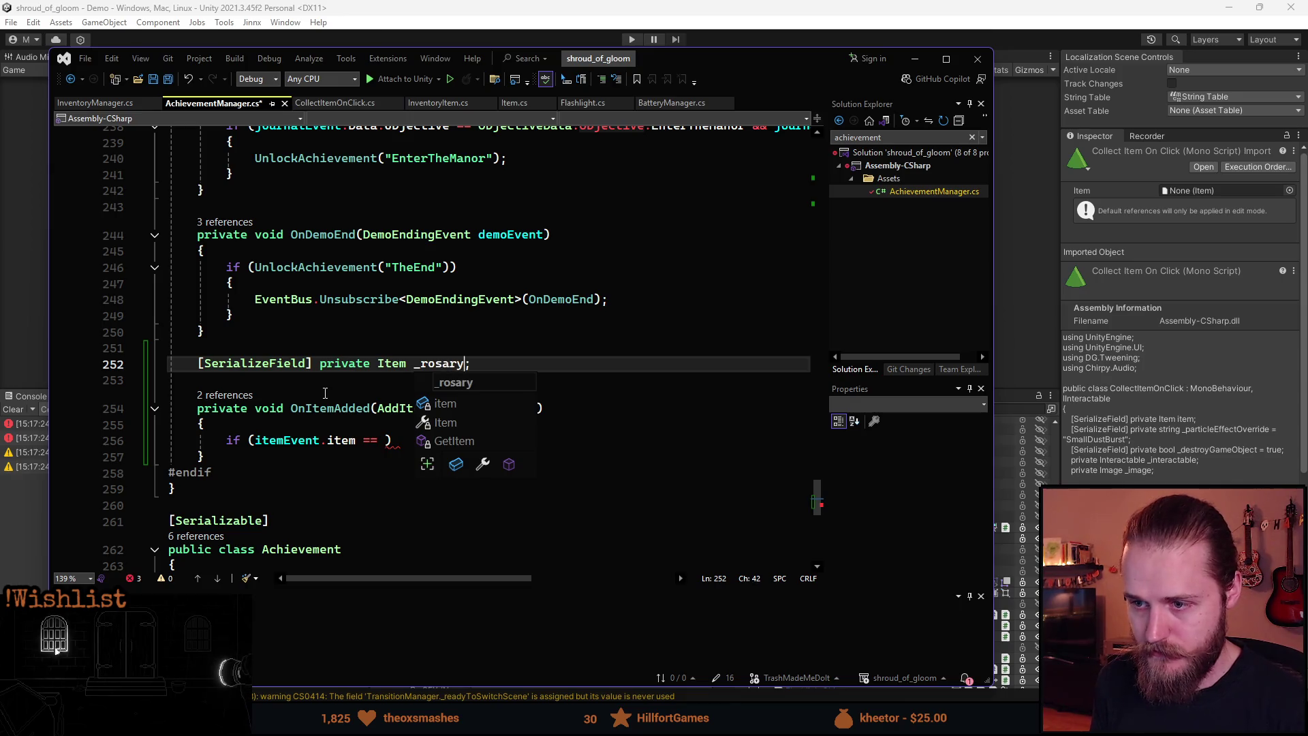
key("End")
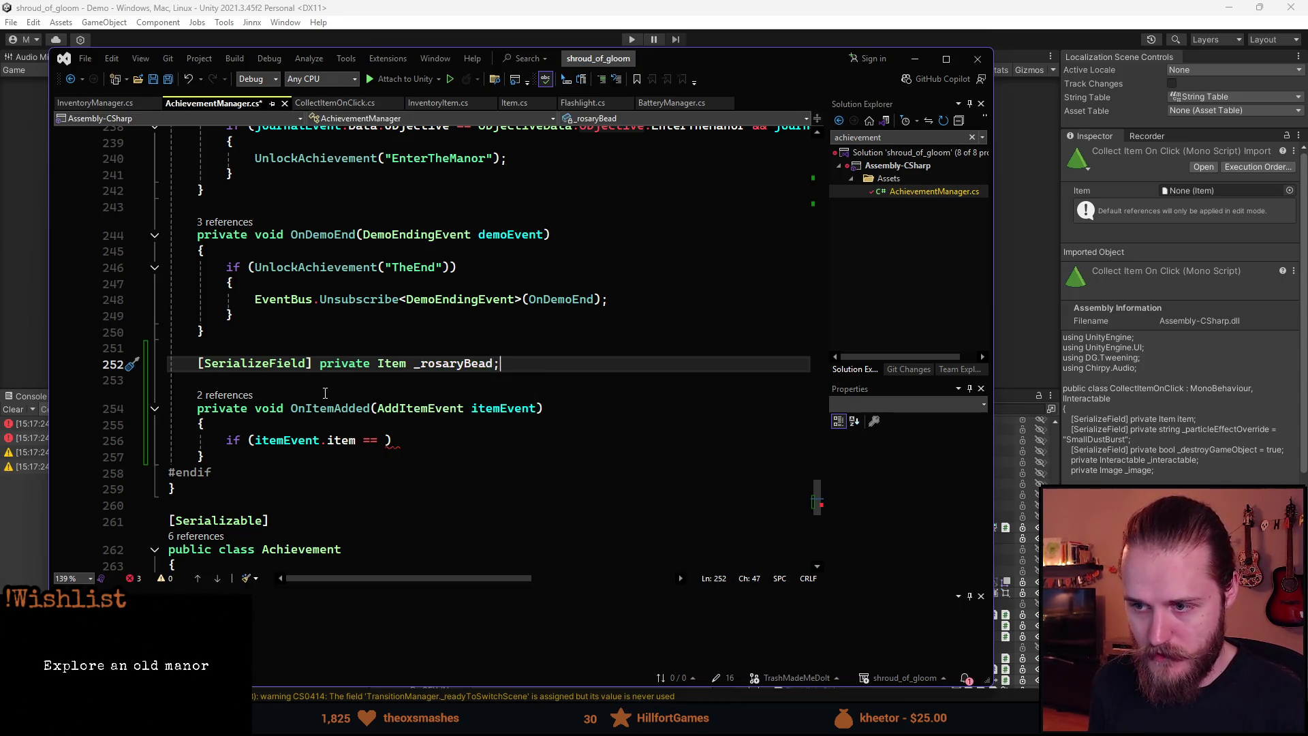
key("Return")
type("sfpr")
key("Tab")
key("Tab")
type("int _rosary")
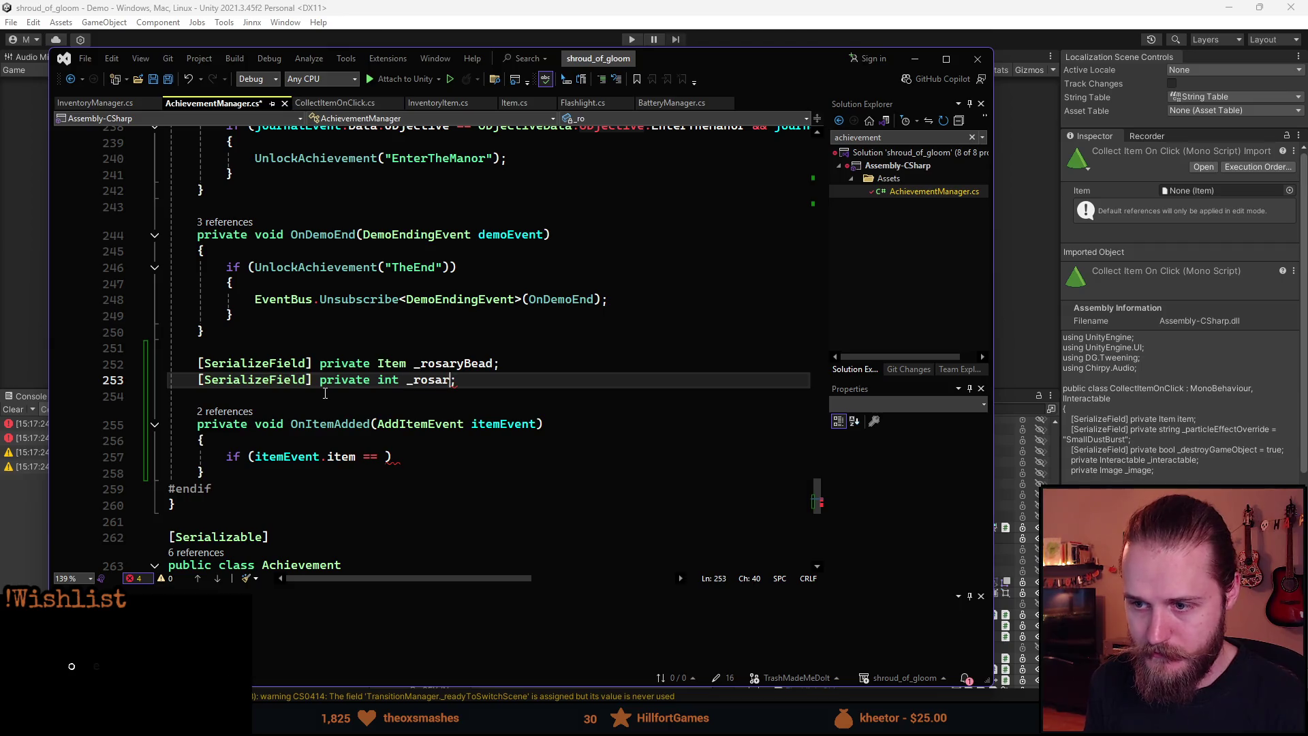
type("BeadCount")
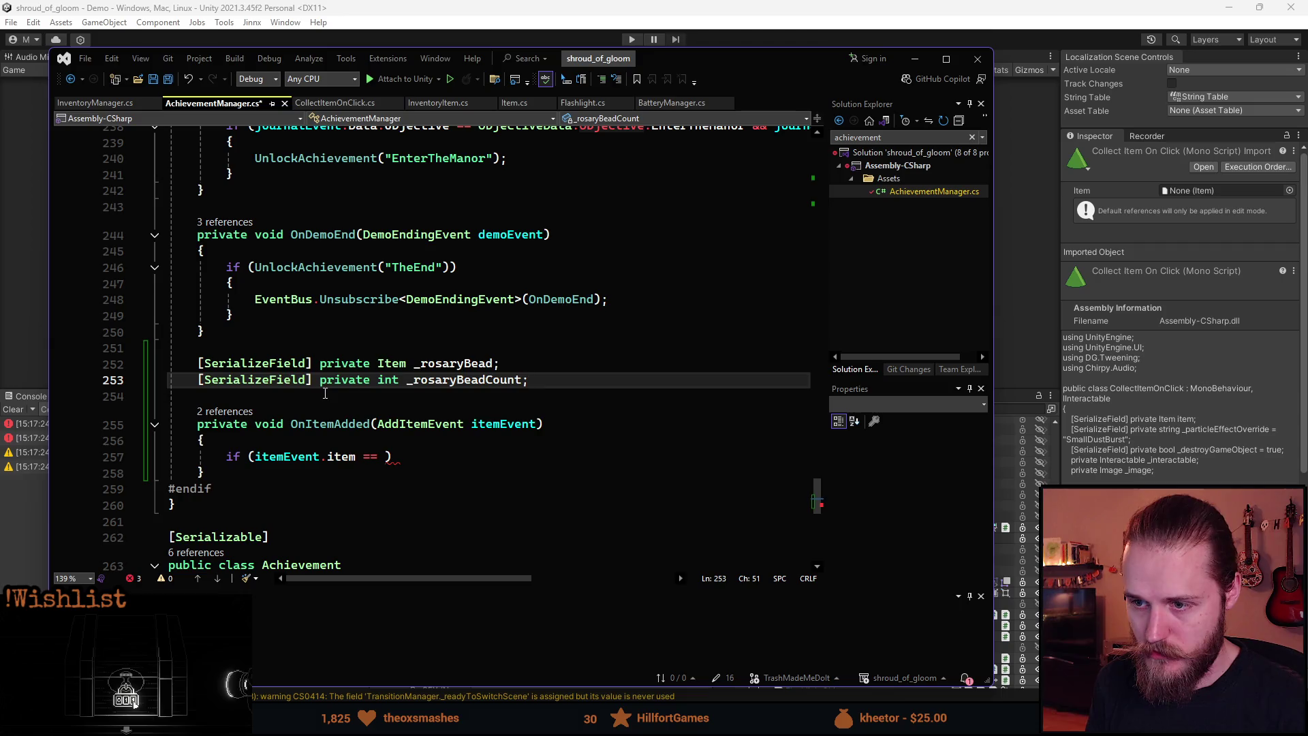
- Complete the condition as 'if (itemEvent.item == _rosaryBead)' and open its braces
left_click(386, 457)
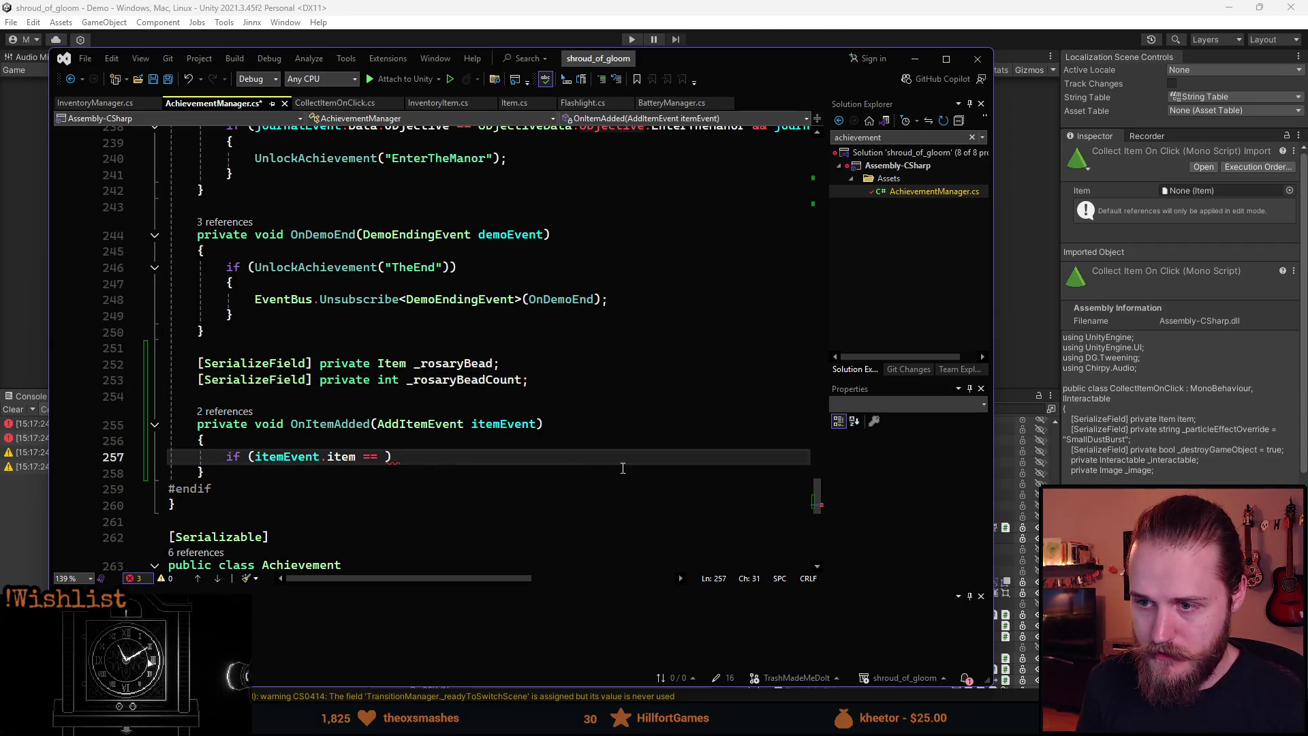
type("_ro")
key("Tab")
key("End")
key("Return")
type("{")
key("Return")
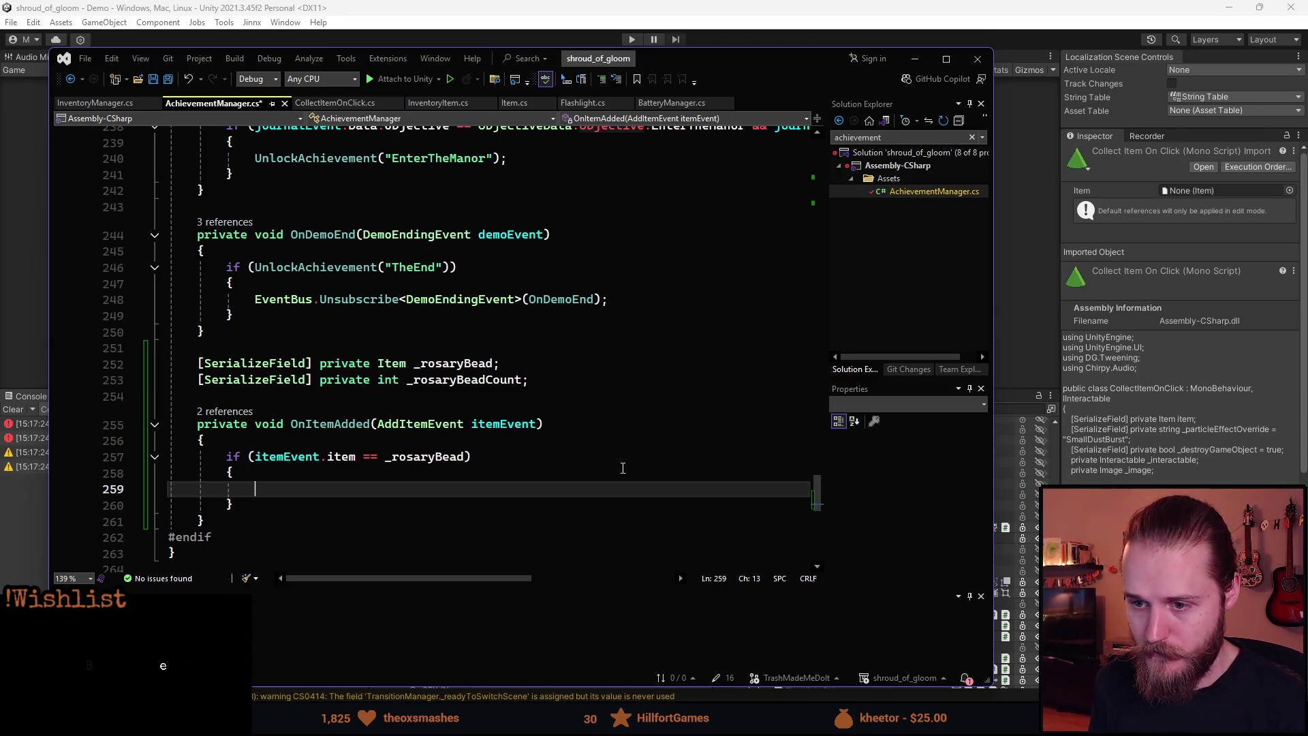
left_click(95, 103)
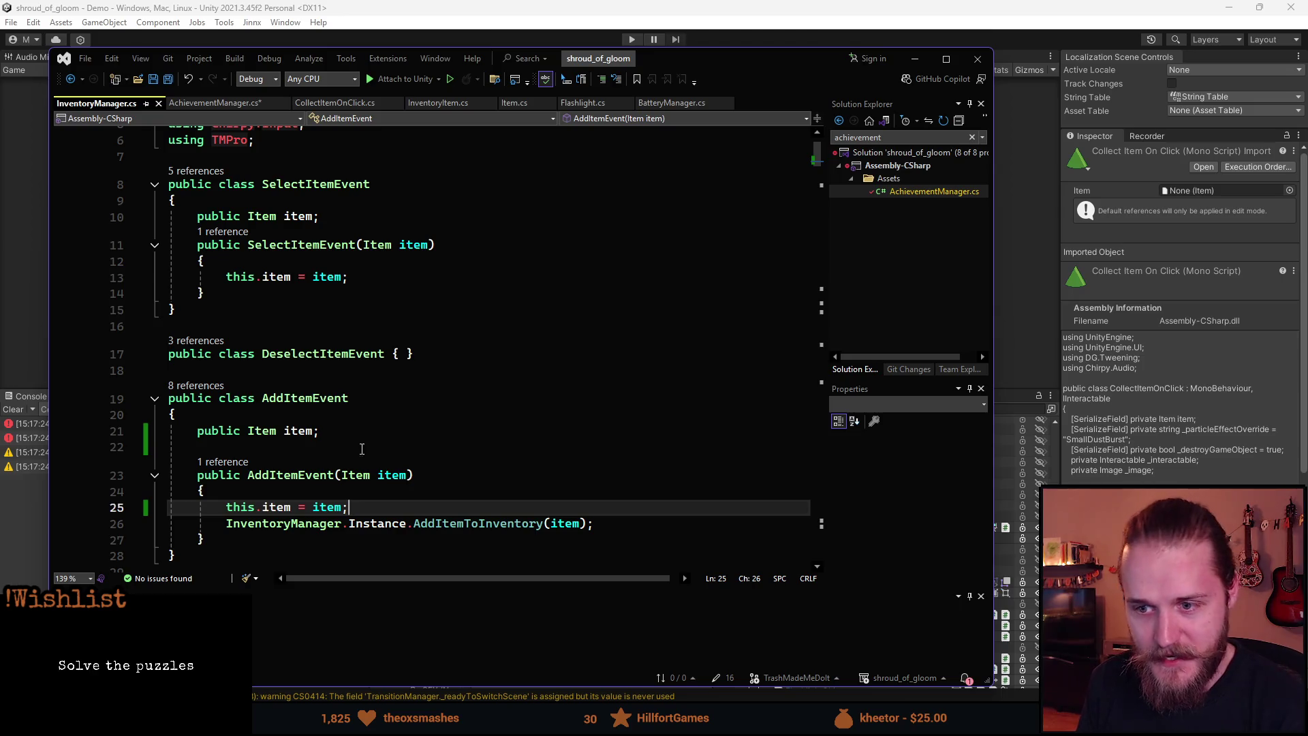
- Scroll to GetInventoryItem in InventoryManager.cs and place the caret on its return line
left_click_drag(820, 146, 804, 250)
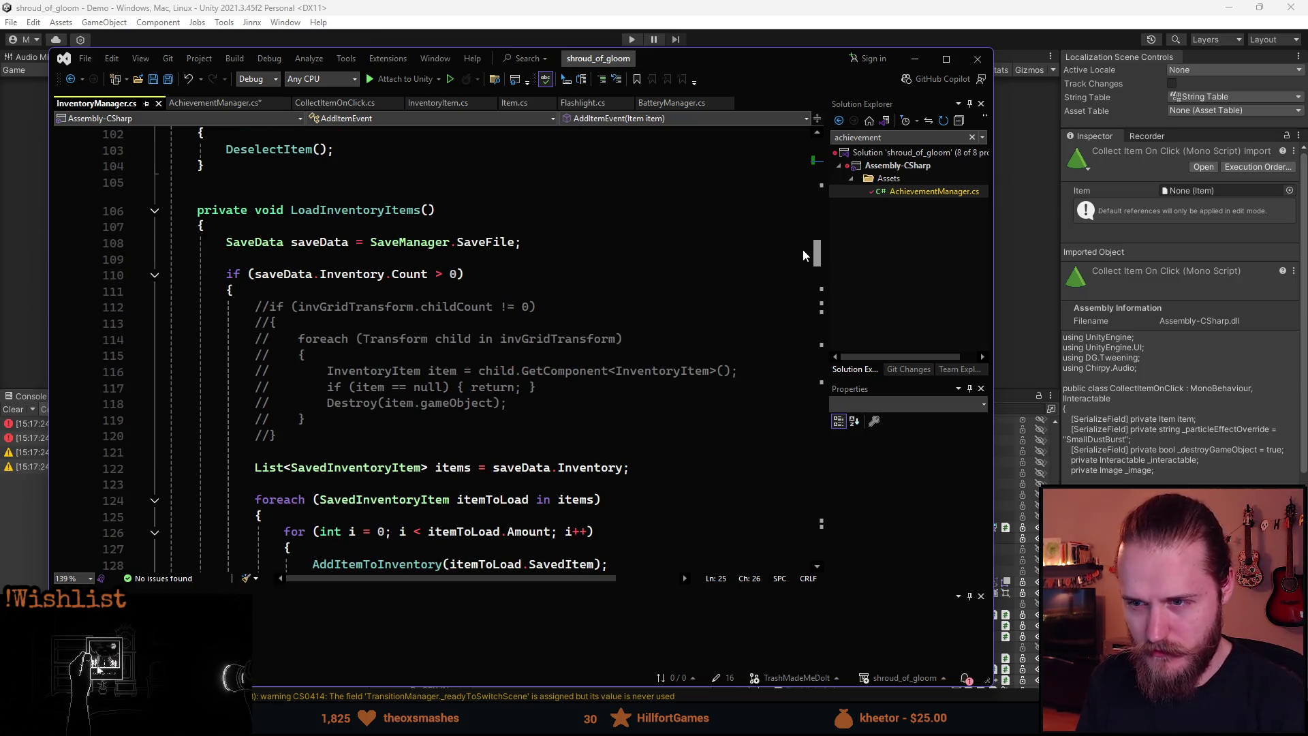
mouse_move(802, 250)
left_mouse_down()
mouse_move(803, 293)
mouse_move(795, 203)
mouse_move(762, 458)
left_mouse_up()
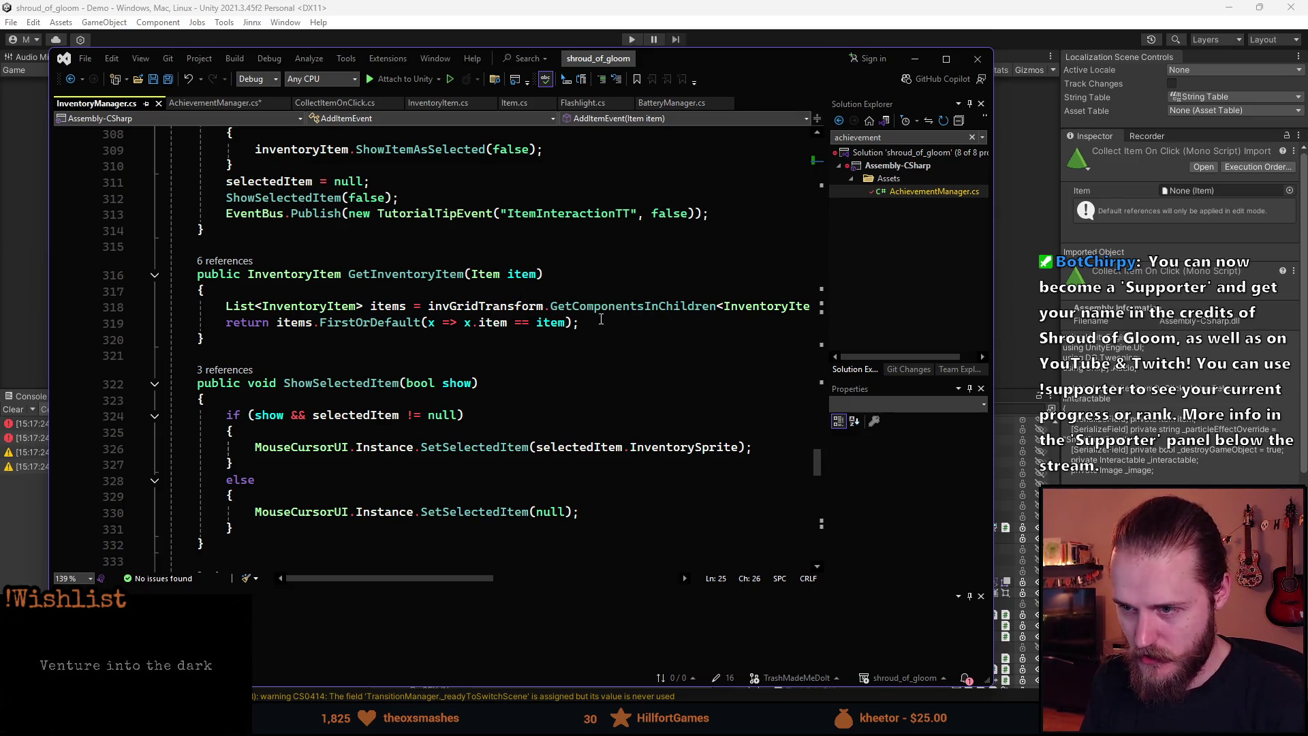
left_click(664, 325)
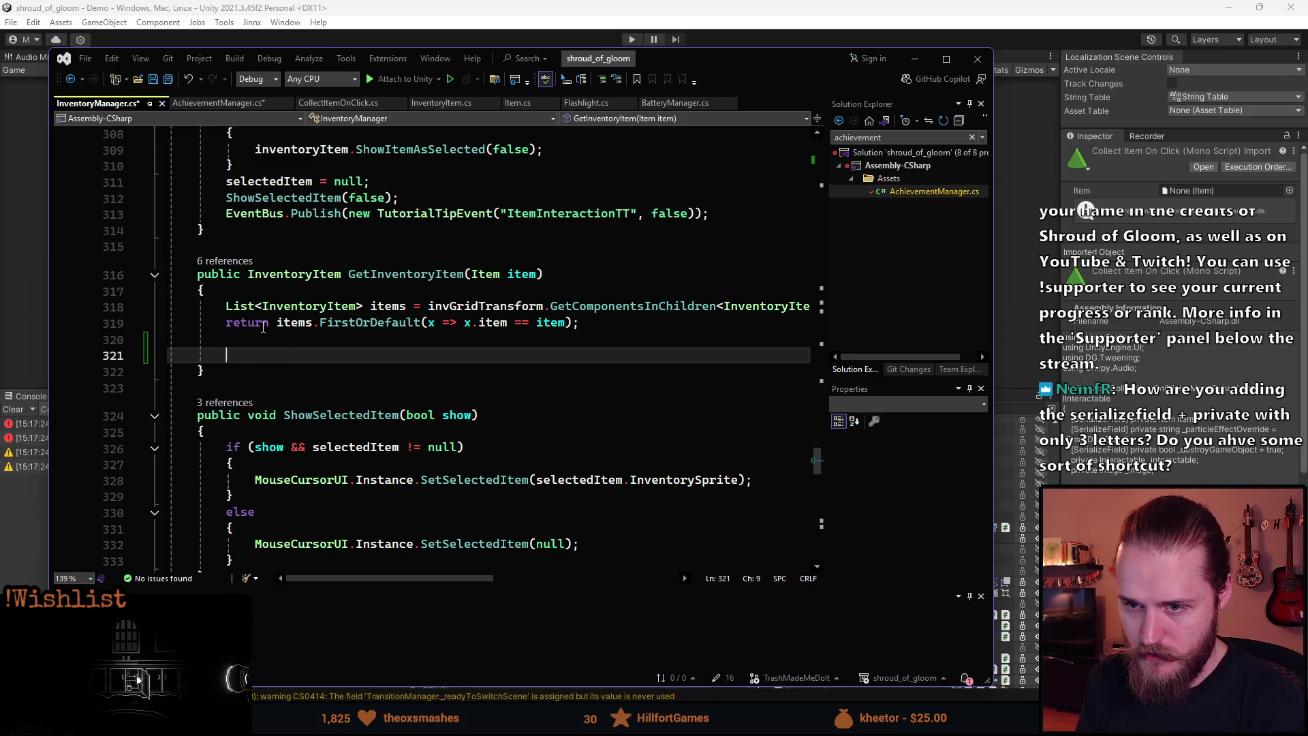
left_click(228, 324)
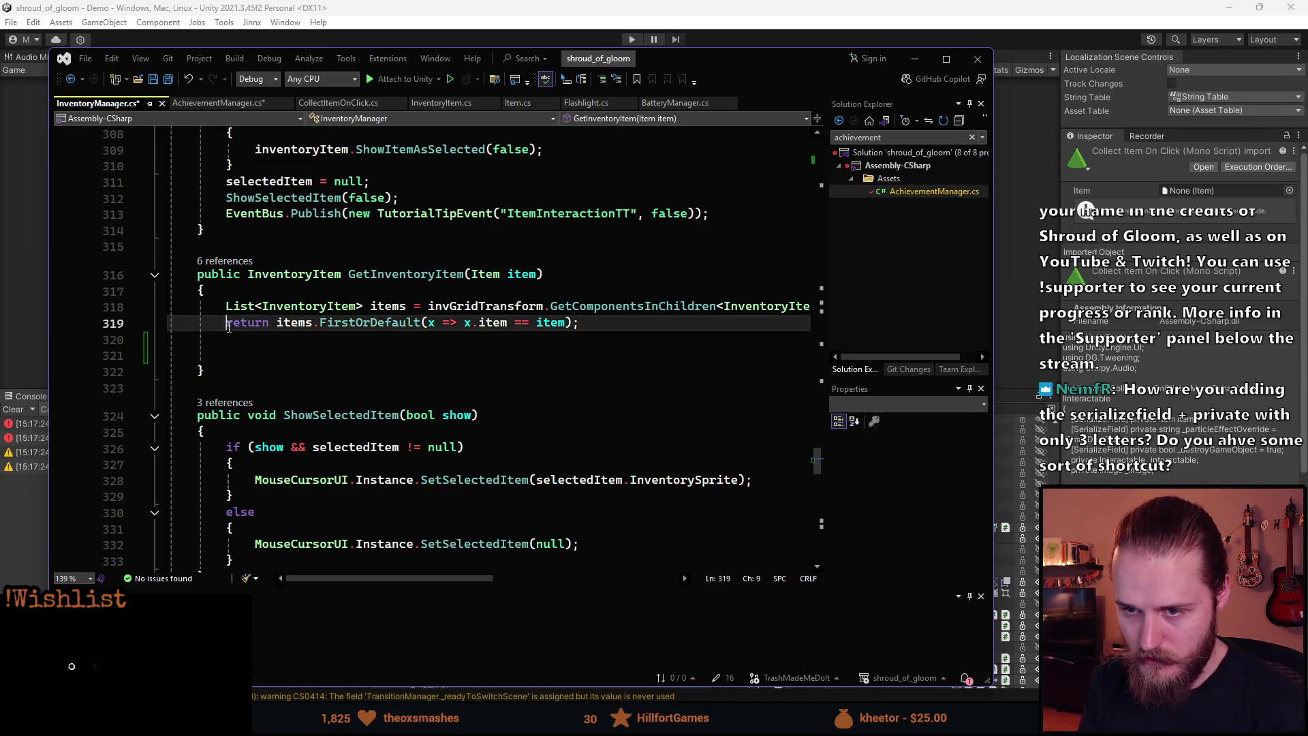
- Comment out the old return and declare an 'InventoryItem inventoryItem;' variable
key("ctrl+k")
key("ctrl+c")
key("Down")
key("Down")
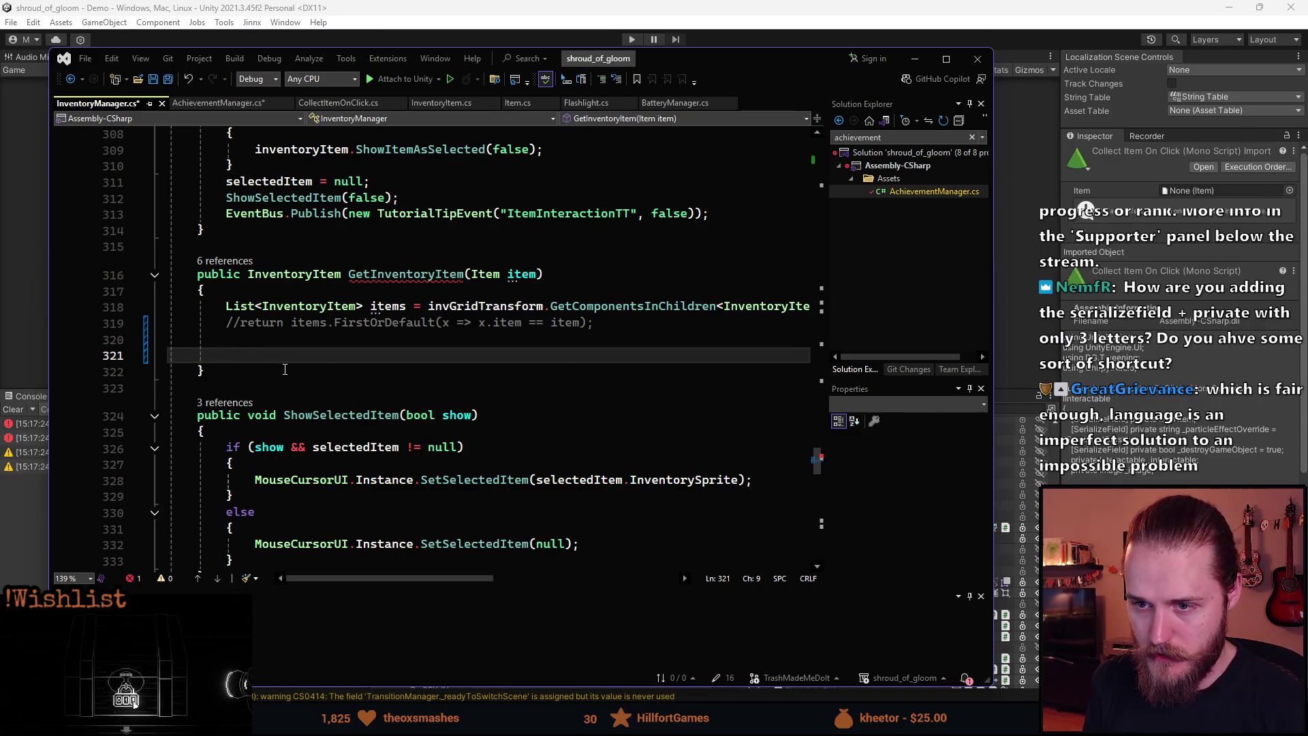
type("Invet")
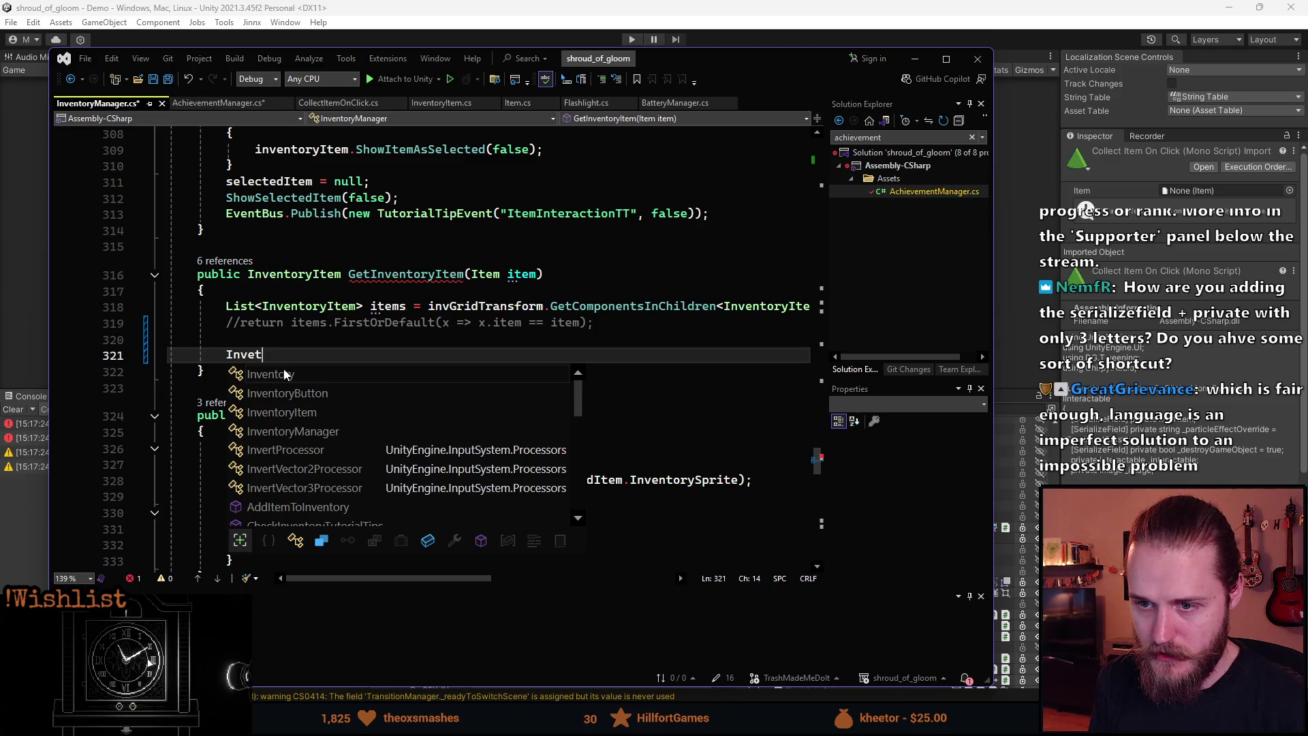
key("BackSpace")
type("ntoryItem")
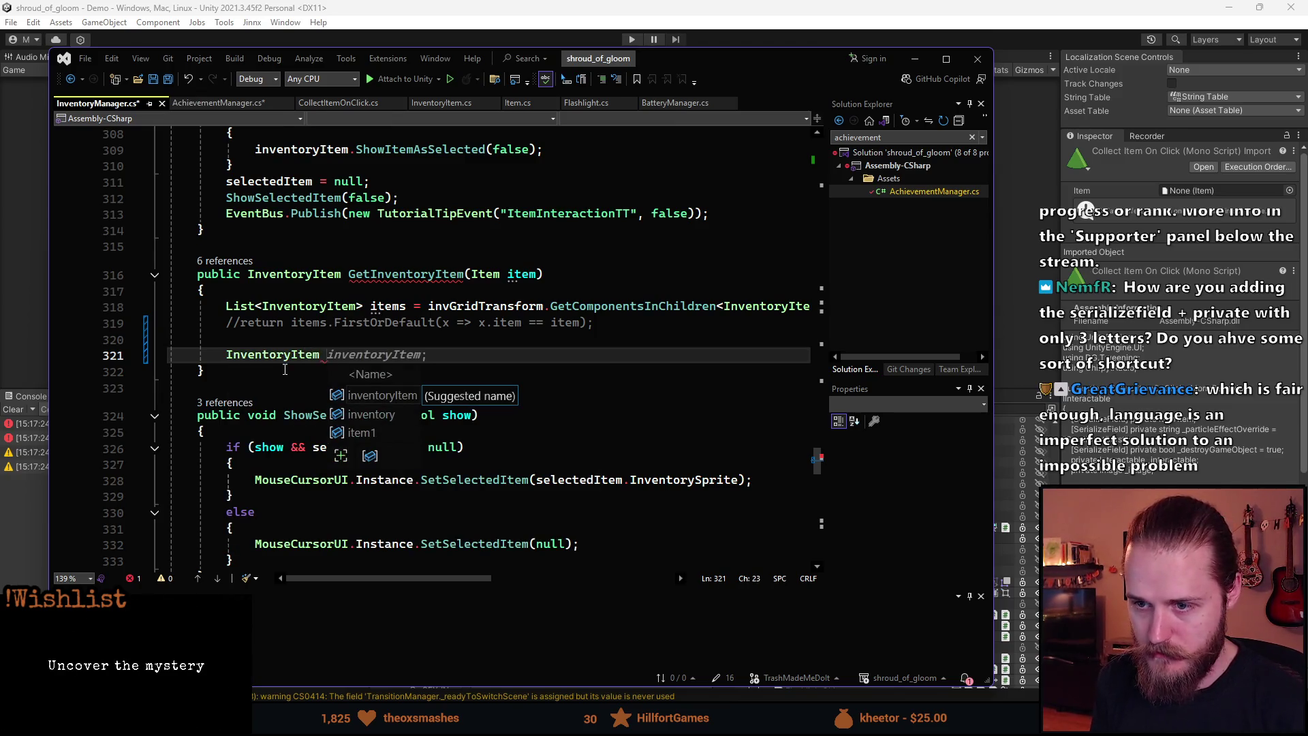
key("Tab")
type(";")
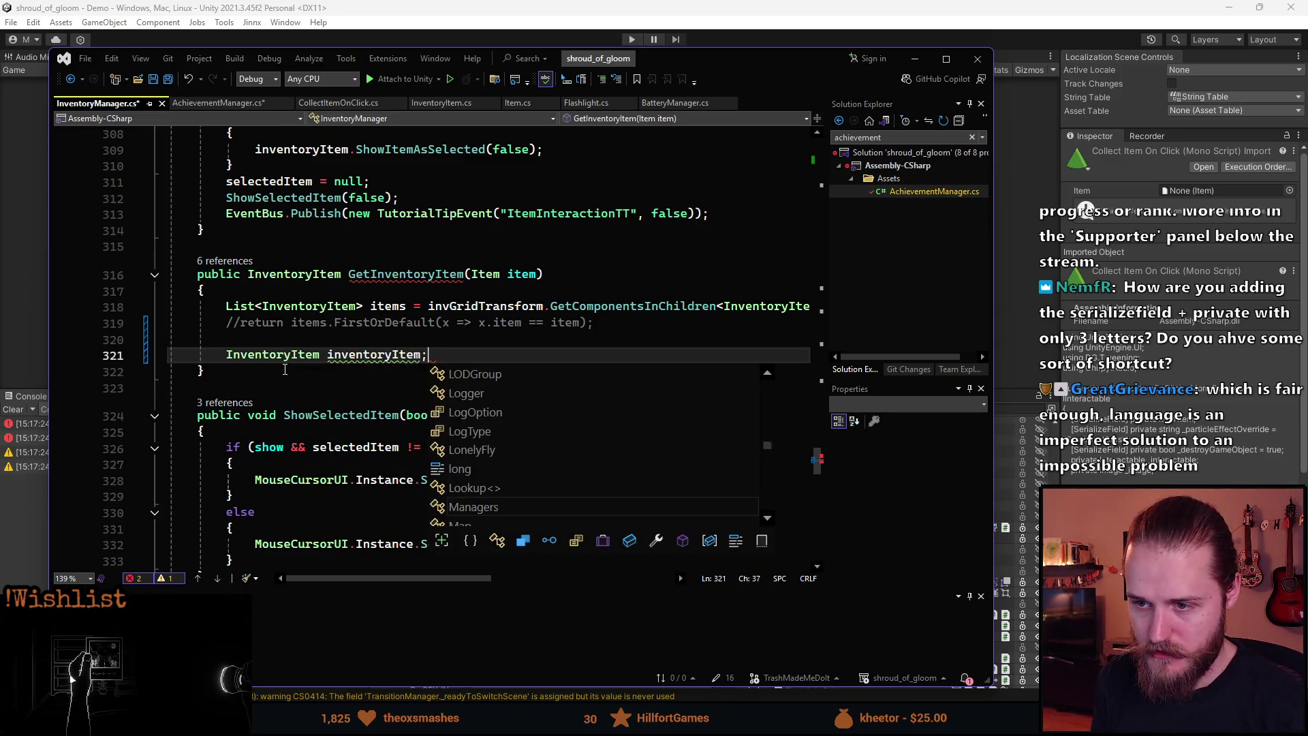
key("Return")
- Try an inventoryItem member access, delete it, and go to the InventoryItem definition (F12)
type("inventoryItem.")
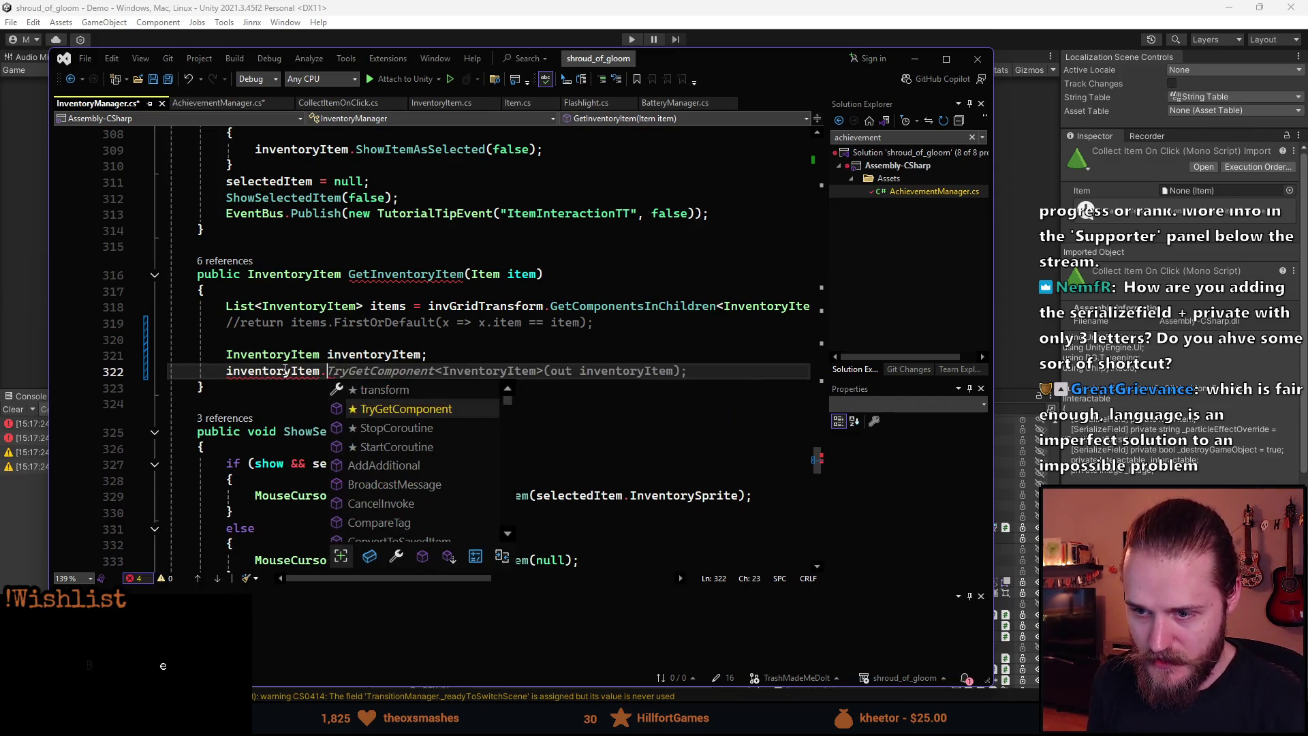
type("c")
key("Down")
key("Down")
key("Down")
key("Up")
key("Up")
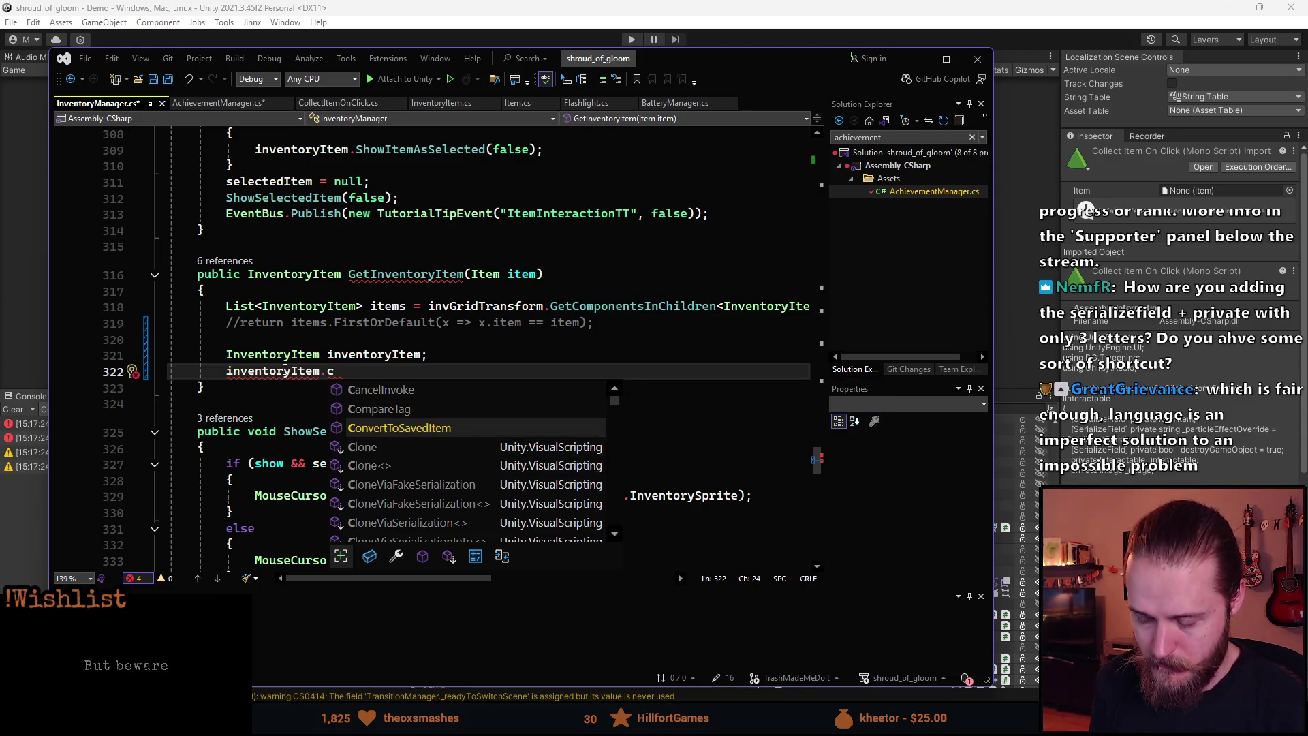
key("BackSpace")
type("amount")
key("ctrl+BackSpace")
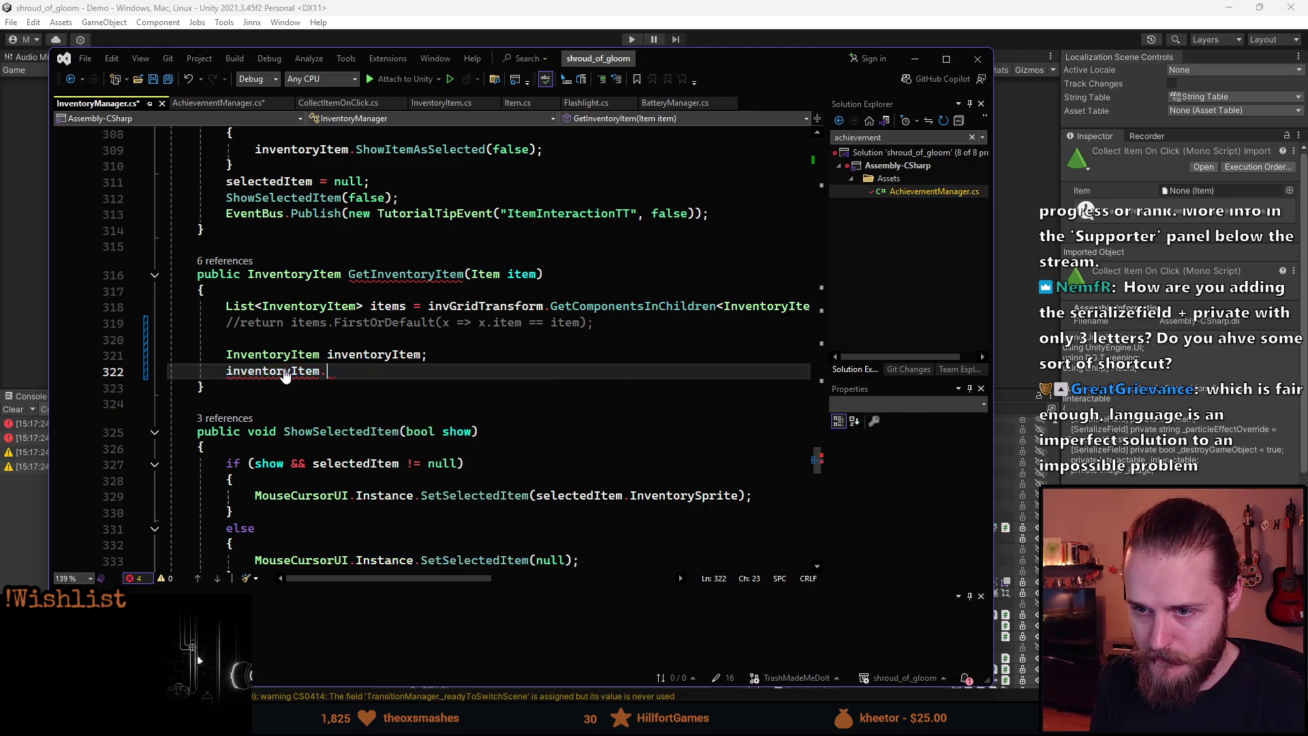
left_click(269, 355)
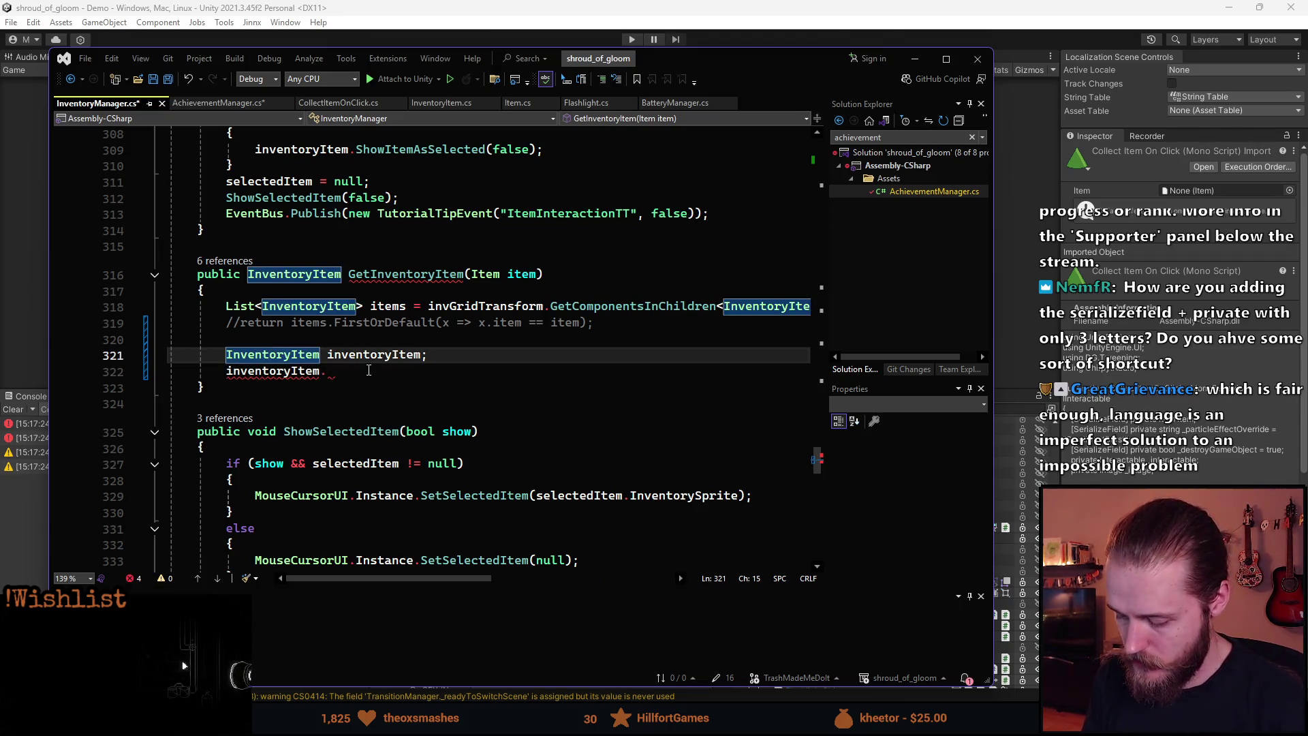
key("F12")
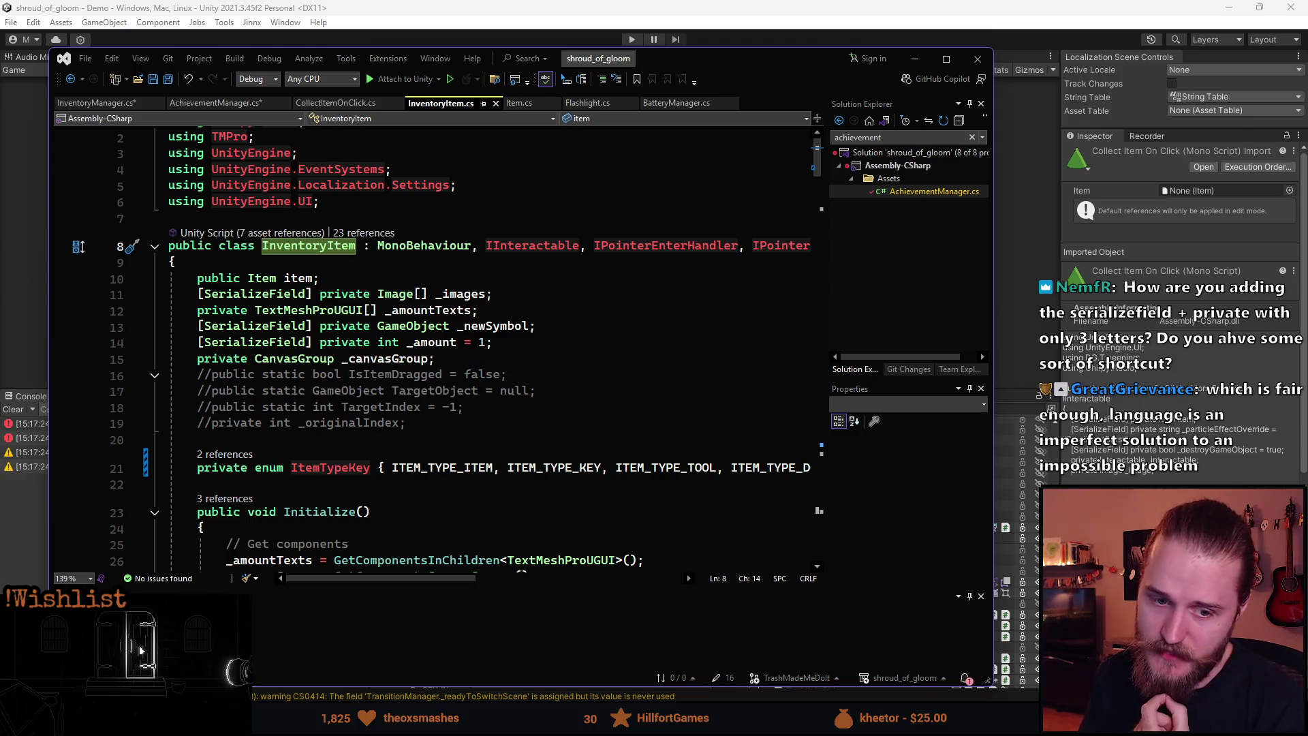
- Scroll down InventoryItem.cs and place the caret at the Initialize() method
scroll(417, 378, "down", 1)
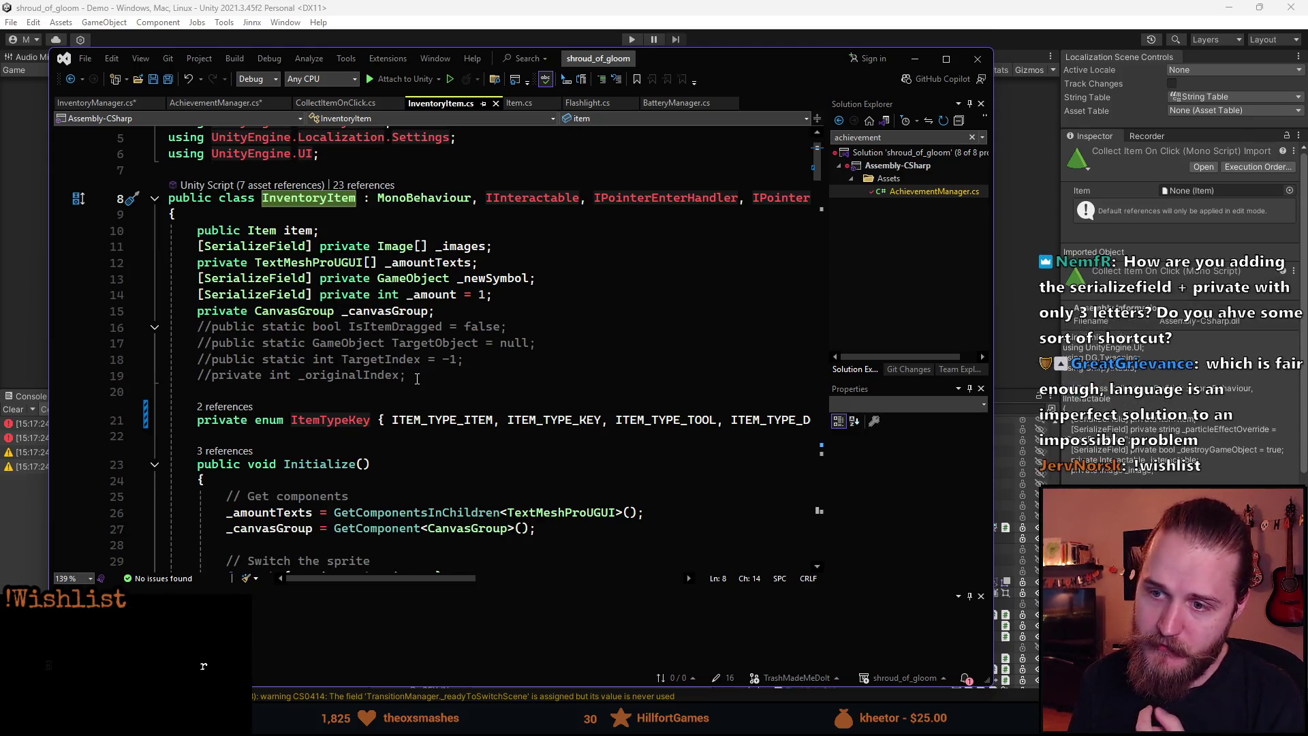
scroll(417, 378, "down", 2)
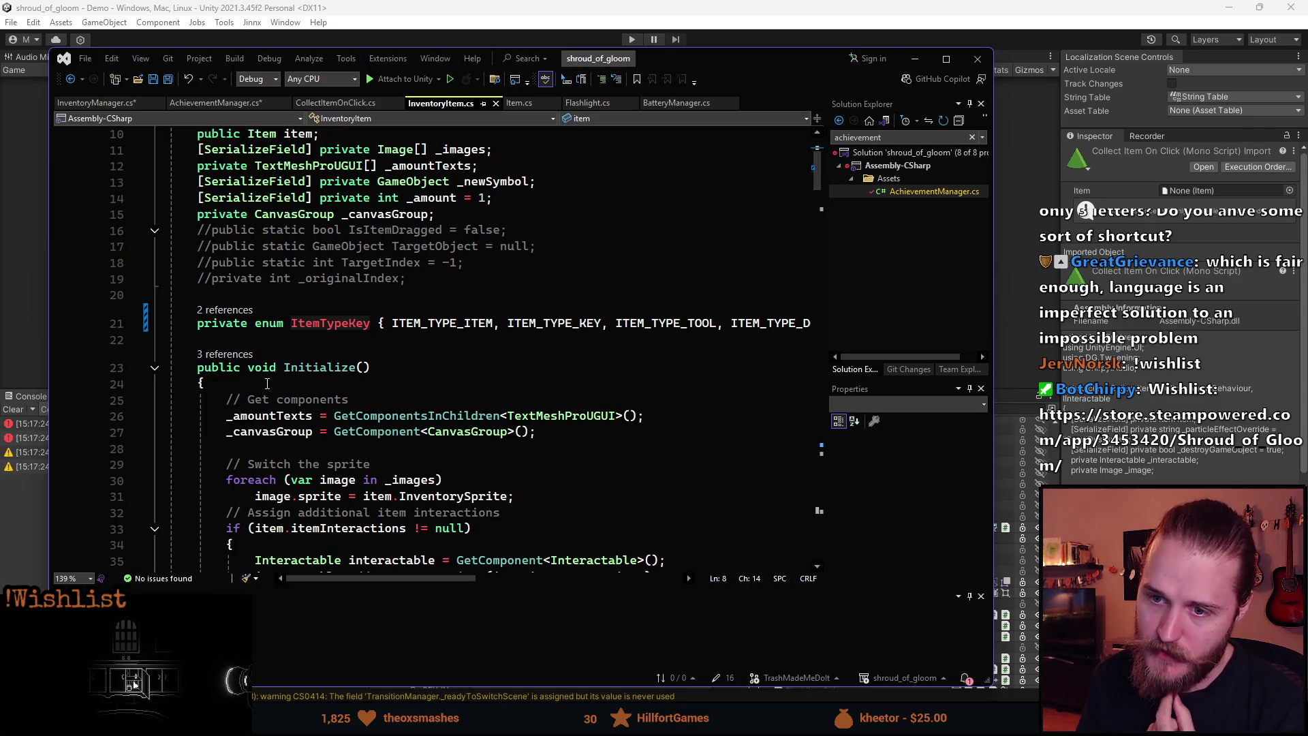
left_click(267, 383)
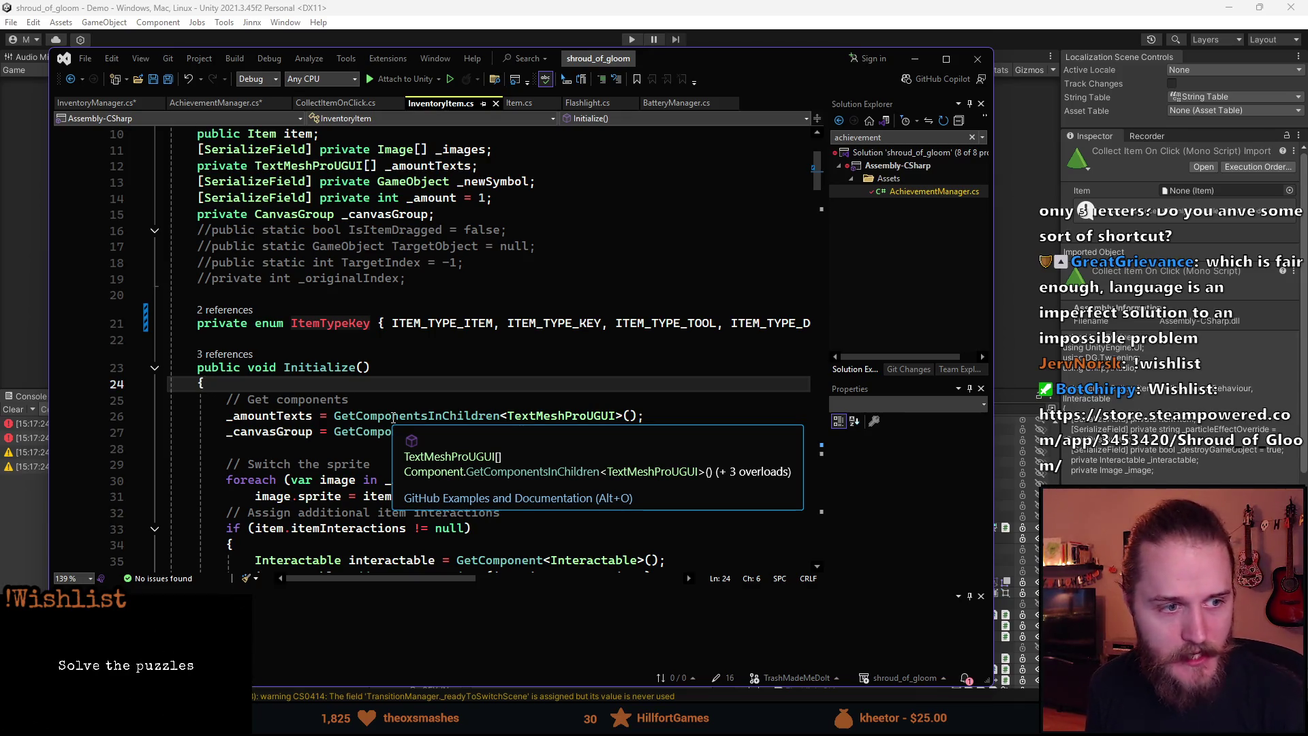
- Delete the unfinished [SerializeField] private field line from InventoryItem
type("[SerializeField] private ;")
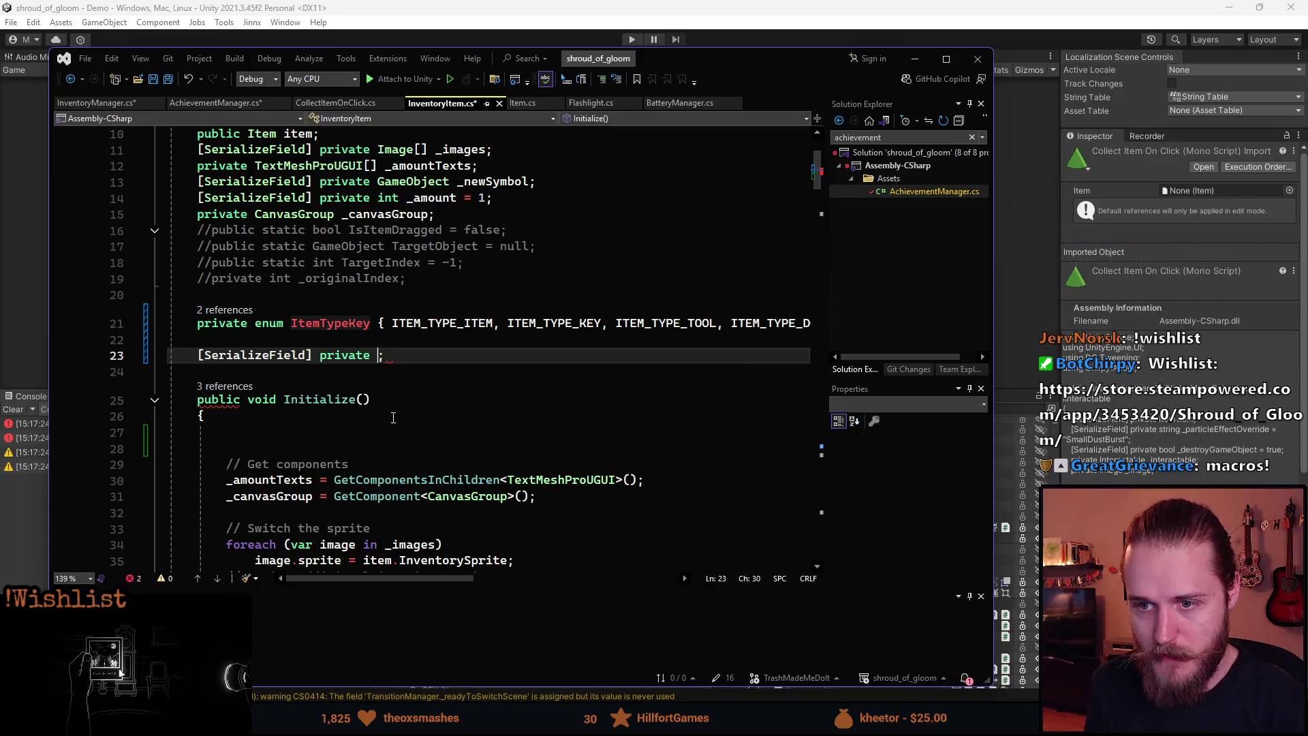
key("Right")
key("BackSpace")
key("BackSpace")
key("BackSpace")
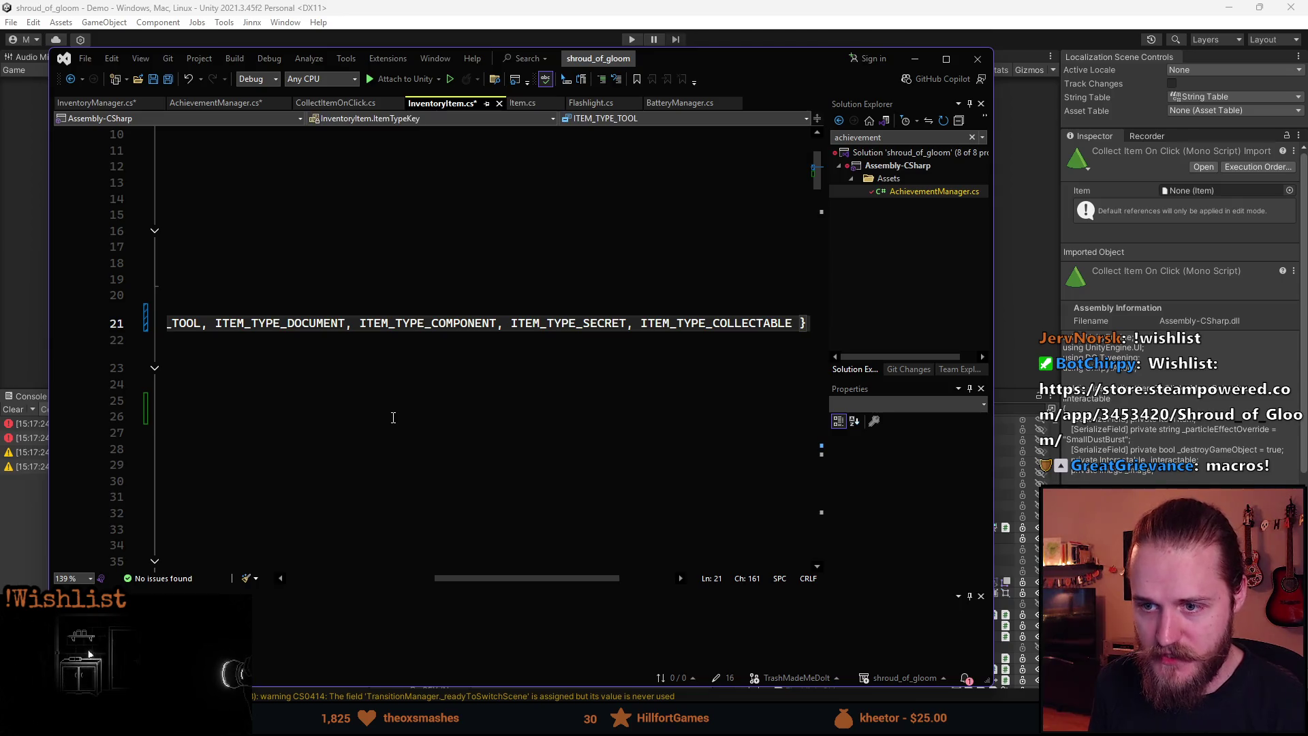
left_click_drag(520, 578, 308, 570)
- Try the for snippet inside Initialize(), then delete the generated loop
left_click(291, 402)
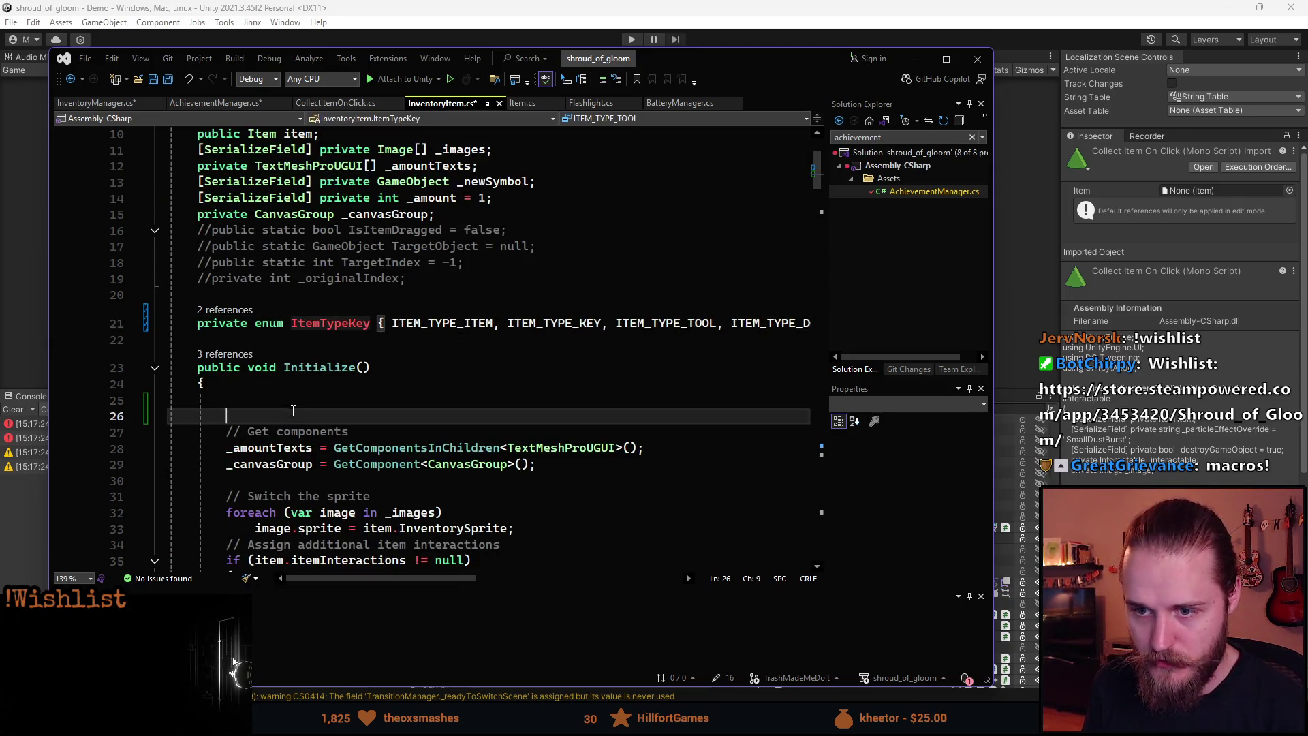
type("for")
key("Tab")
key("Tab")
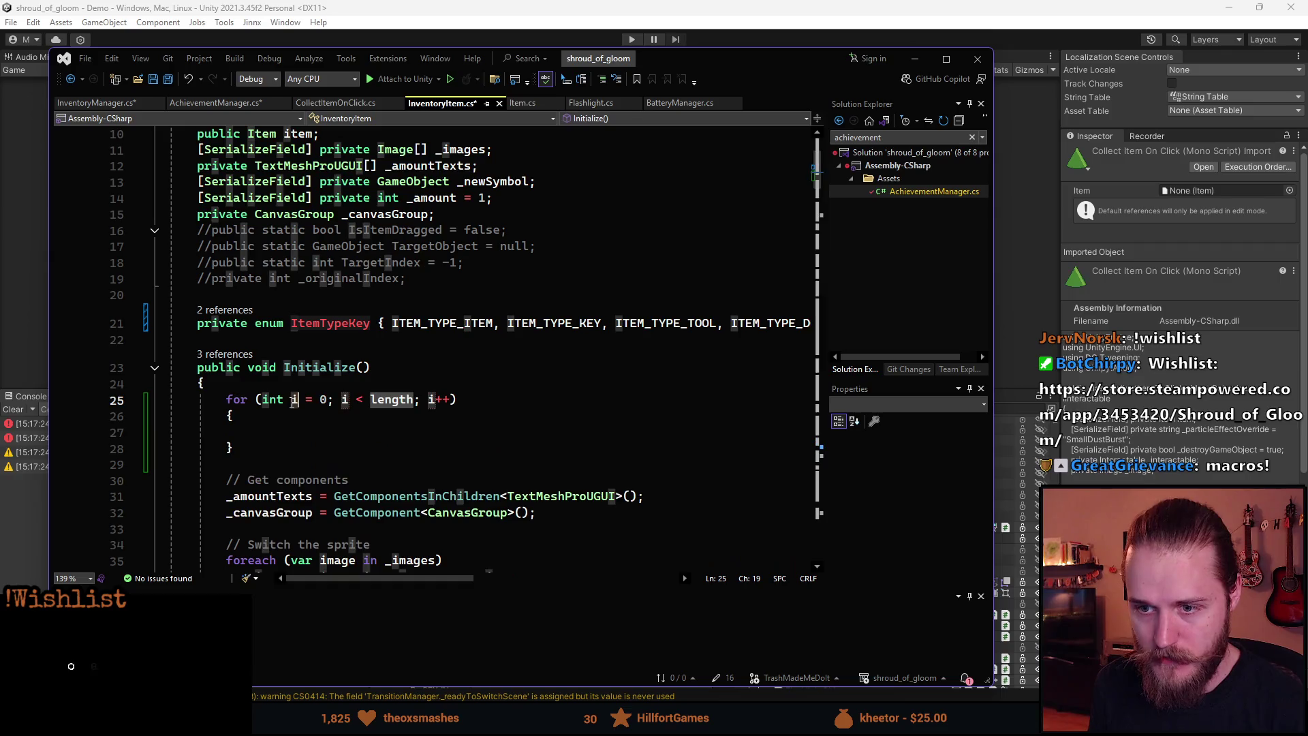
key("shift+Up")
key("shift+Up")
key("shift+Up")
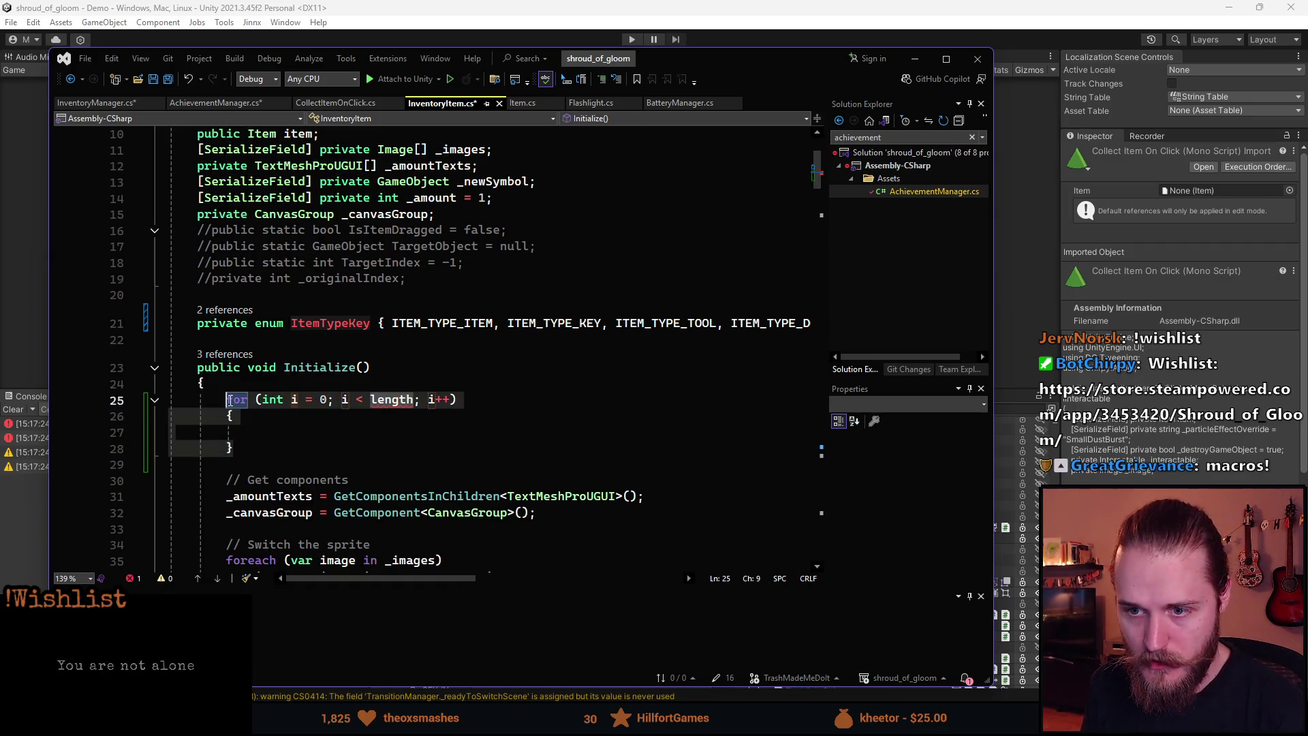
key("Delete")
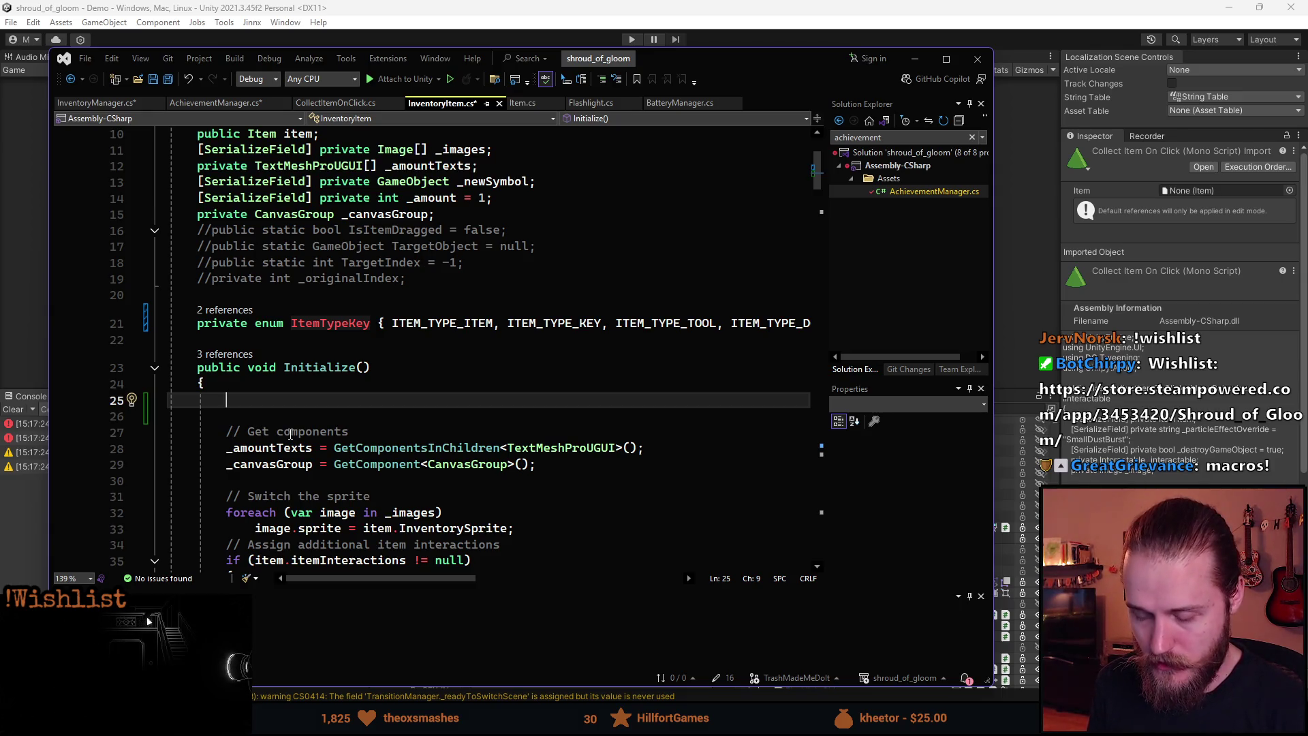
- Below the ItemTypeKey enum, expand einit into OnEnable and OnDisable methods
left_click(197, 344)
key("Return")
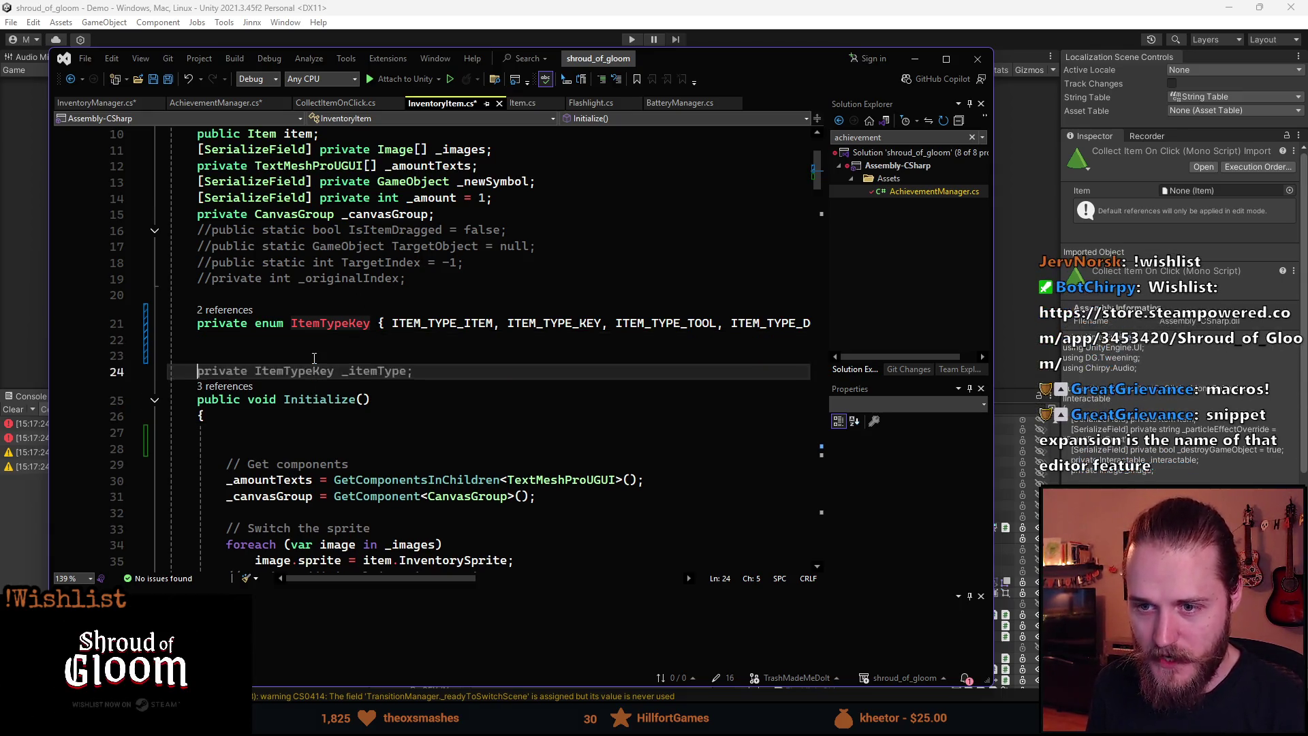
type("einit")
key("Escape")
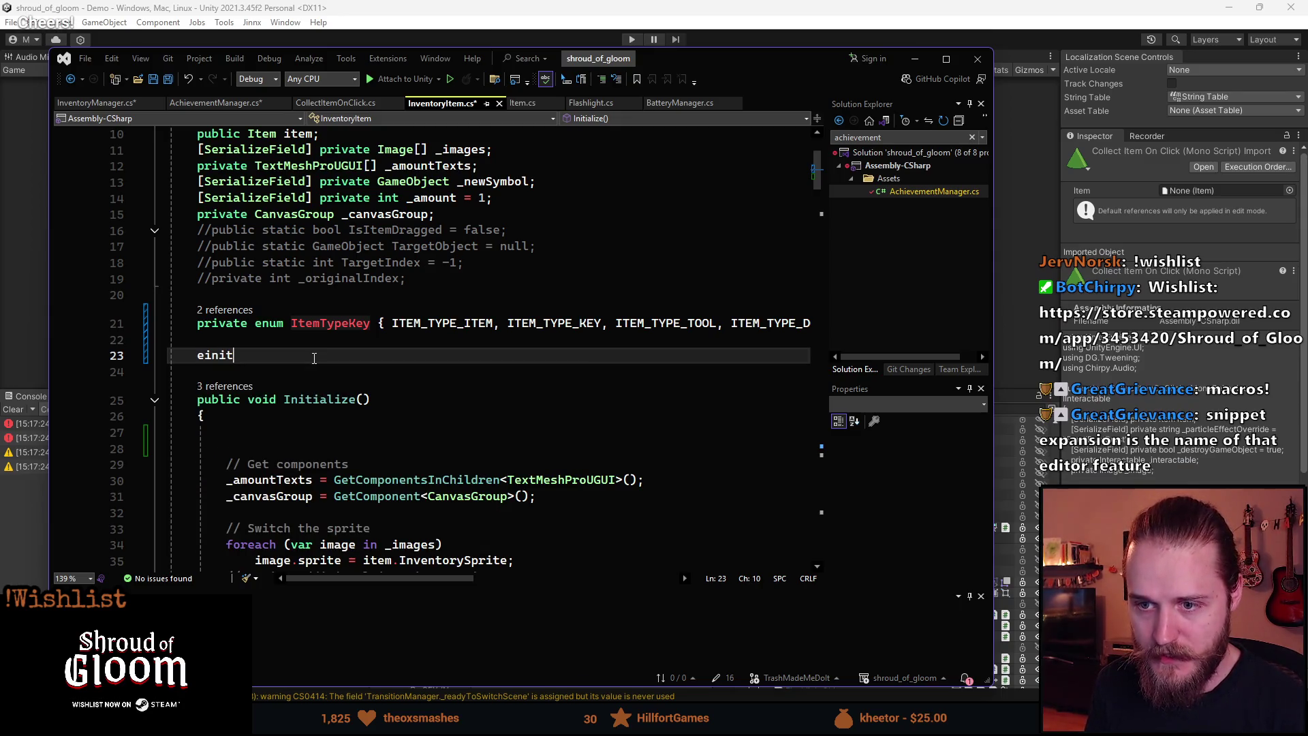
key("Tab")
key("Tab")
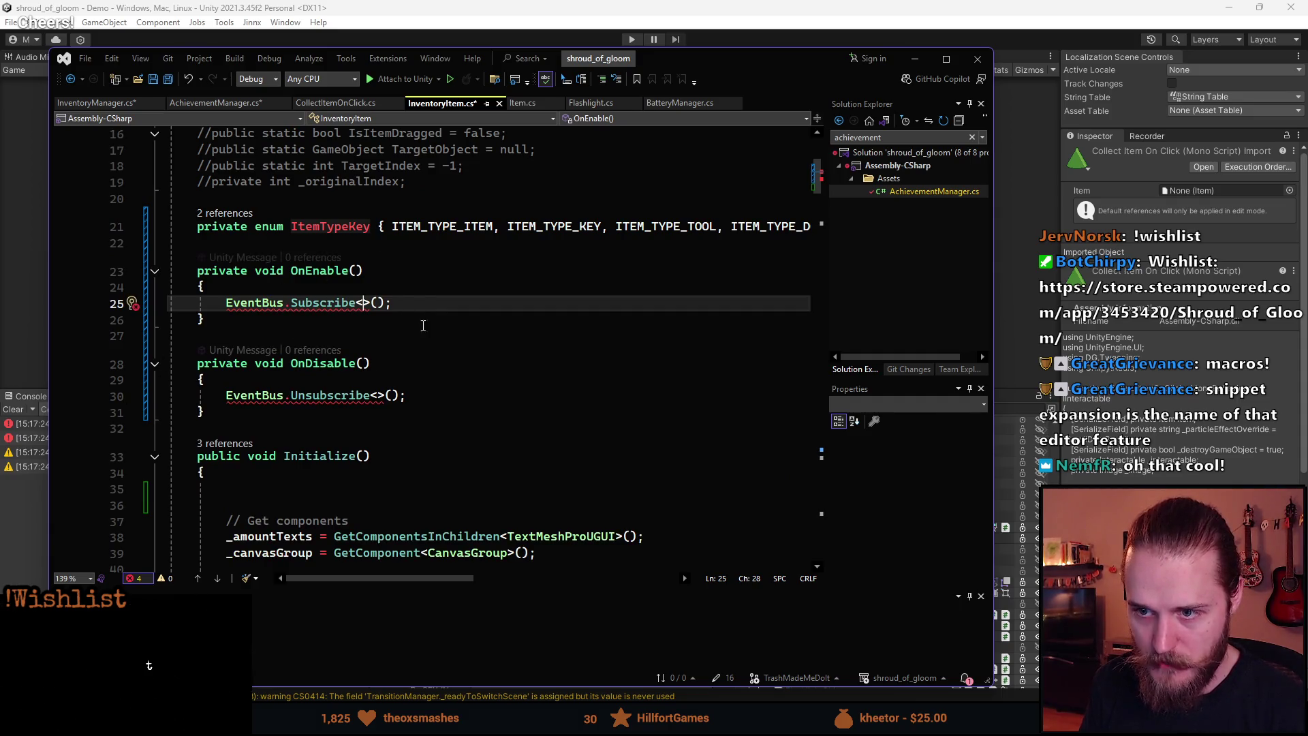
- Add extra Subscribe, Unsubscribe and Publish calls using the esub, euns and epub snippets
left_click(548, 308)
key("Return")
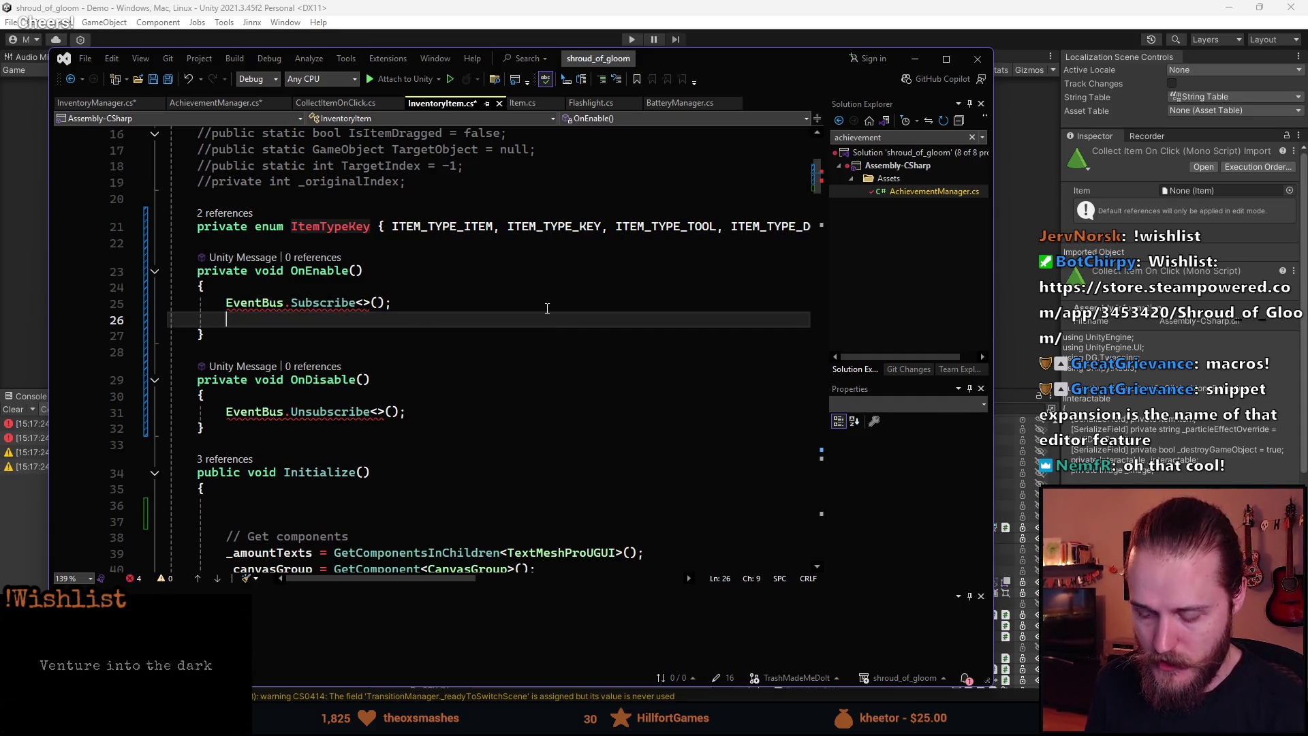
type("esub")
key("Tab")
key("Tab")
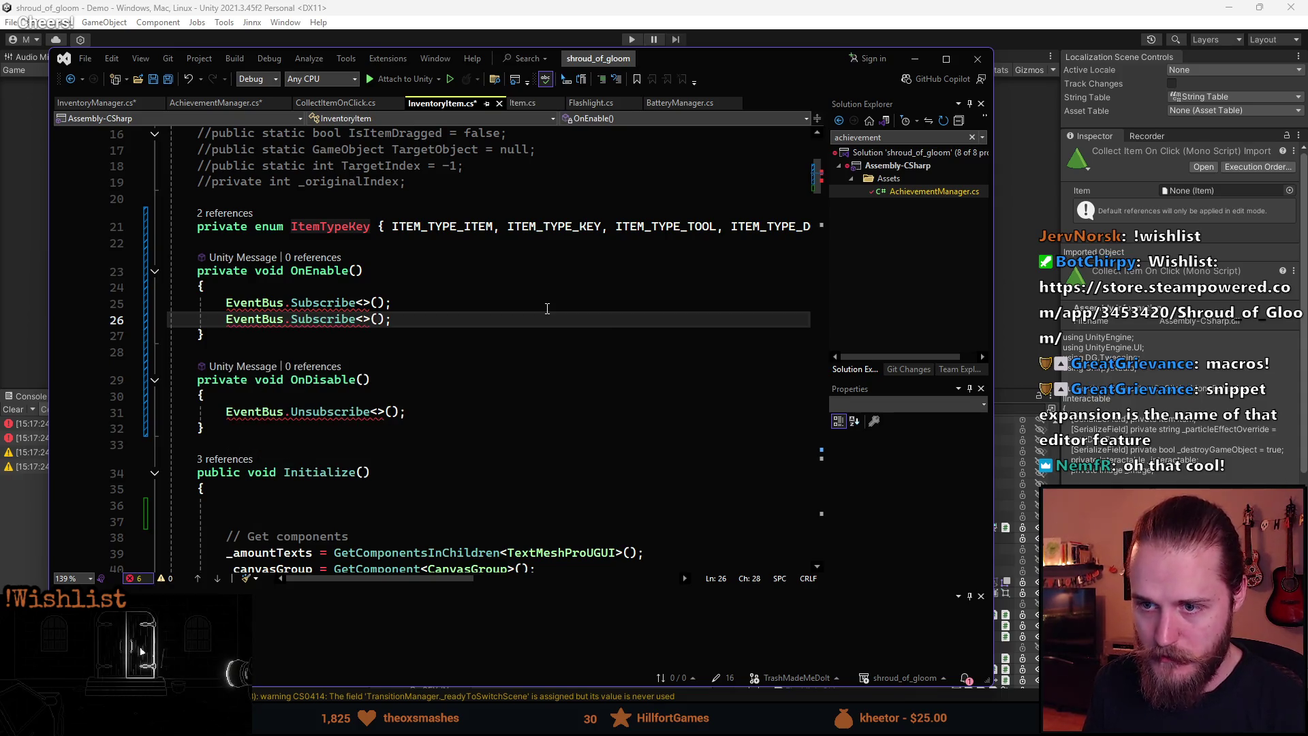
left_click(426, 405)
key("Return")
type("euns")
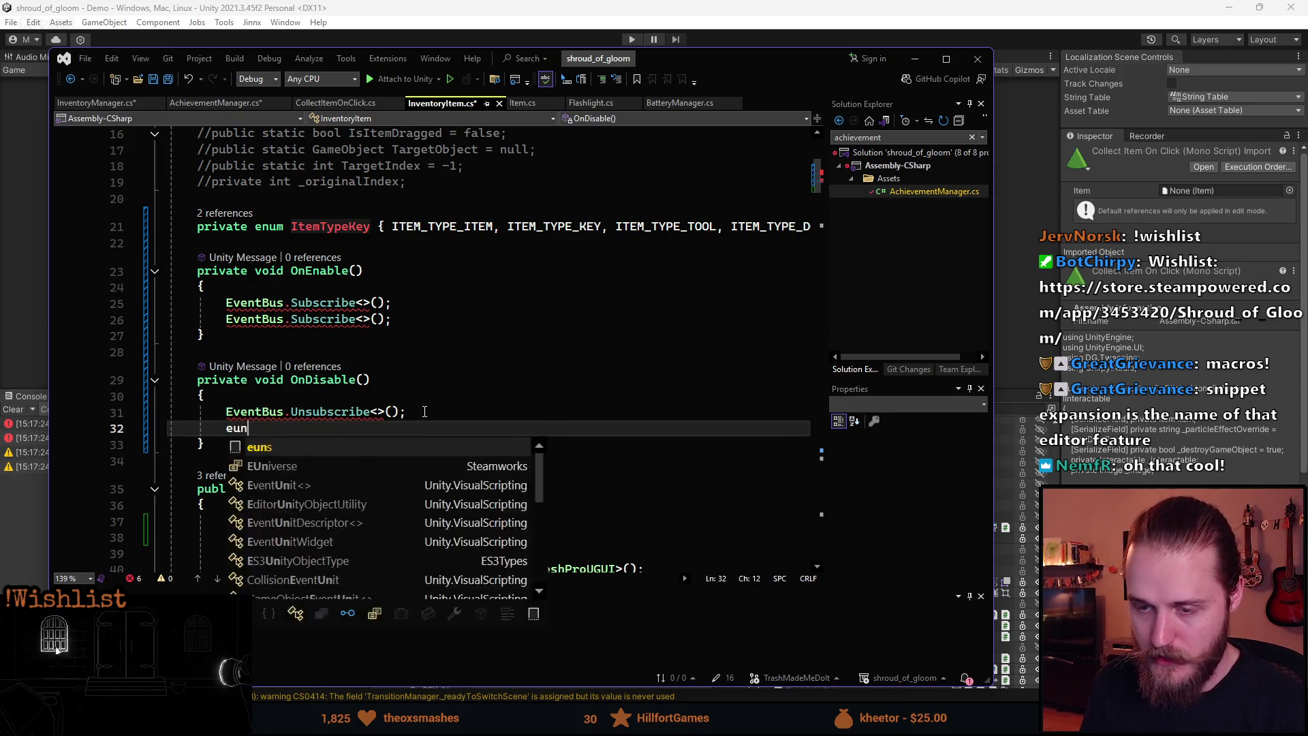
key("Tab")
key("Tab")
key("Return")
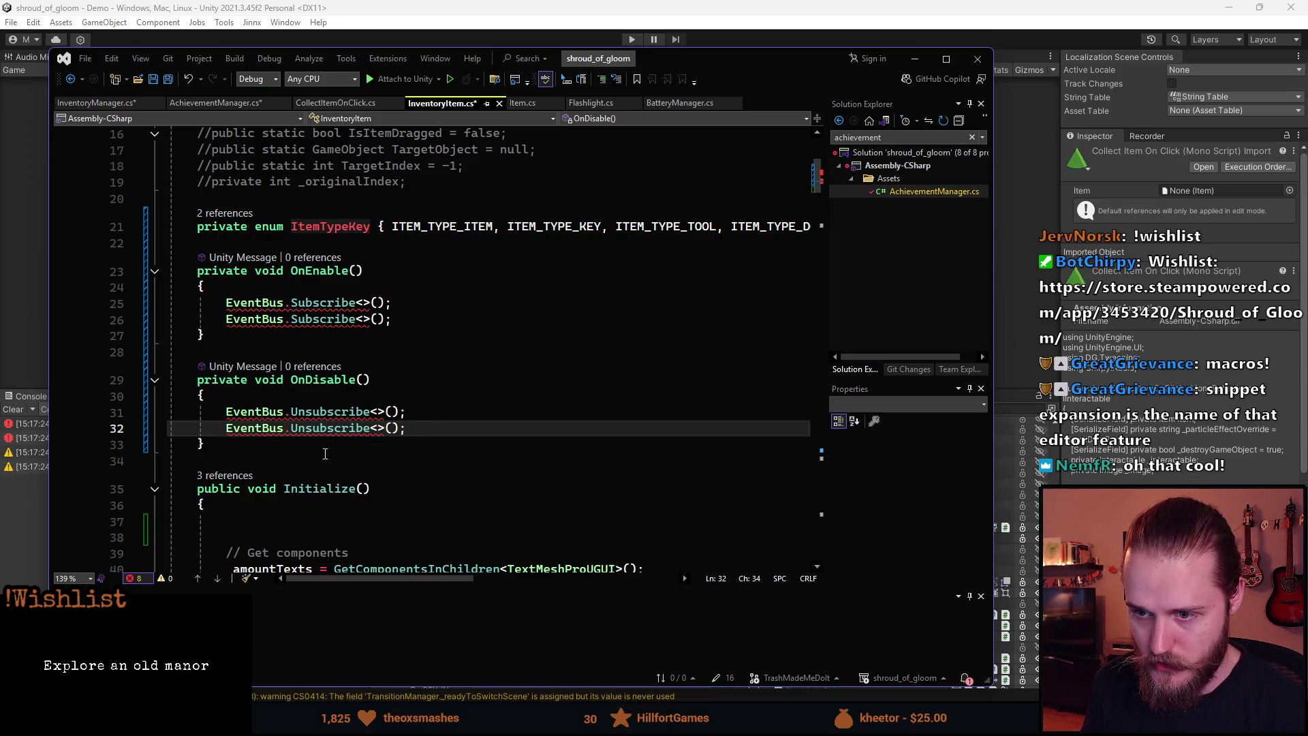
key("Return")
key("Return")
type("epub")
key("Tab")
key("Tab")
- Delete all the trial OnEnable/OnDisable code so the enum sits directly above Initialize()
mouse_move(411, 505)
left_mouse_down()
mouse_move(204, 382)
mouse_move(177, 259)
left_mouse_up()
key("Delete")
key("BackSpace")
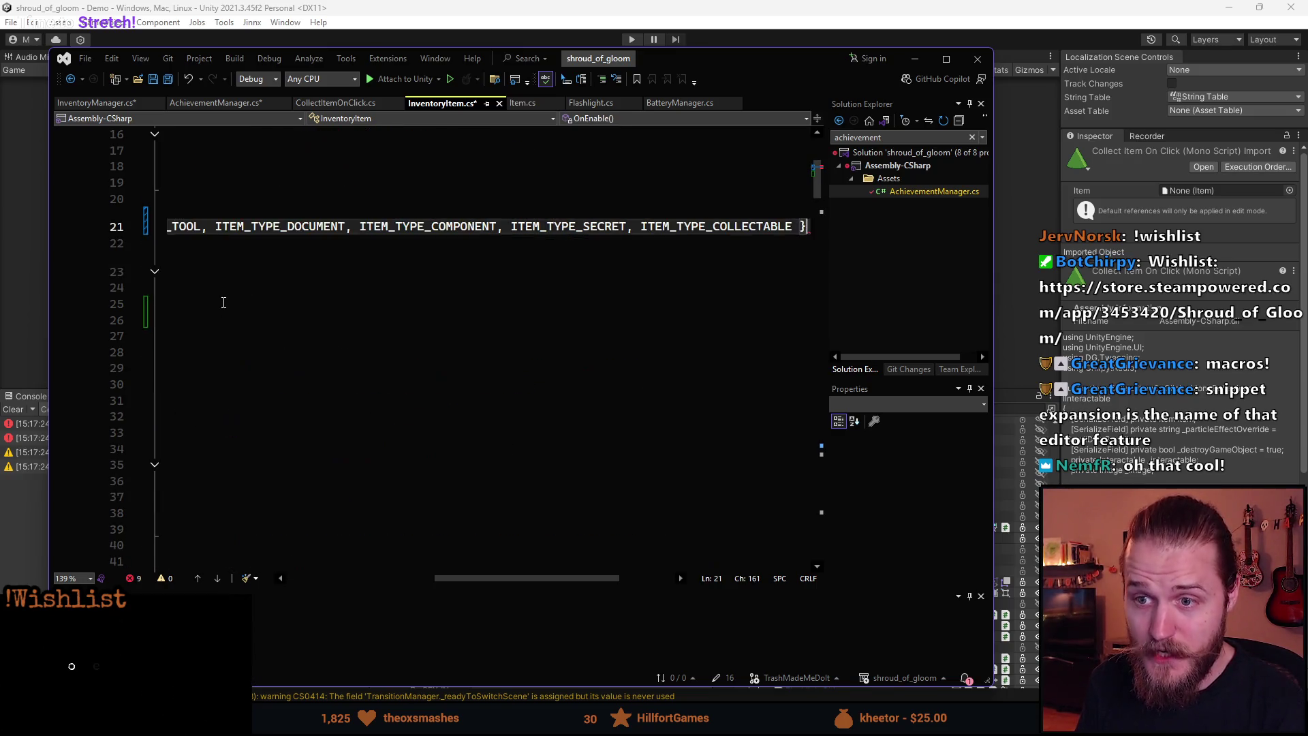
left_click(473, 581)
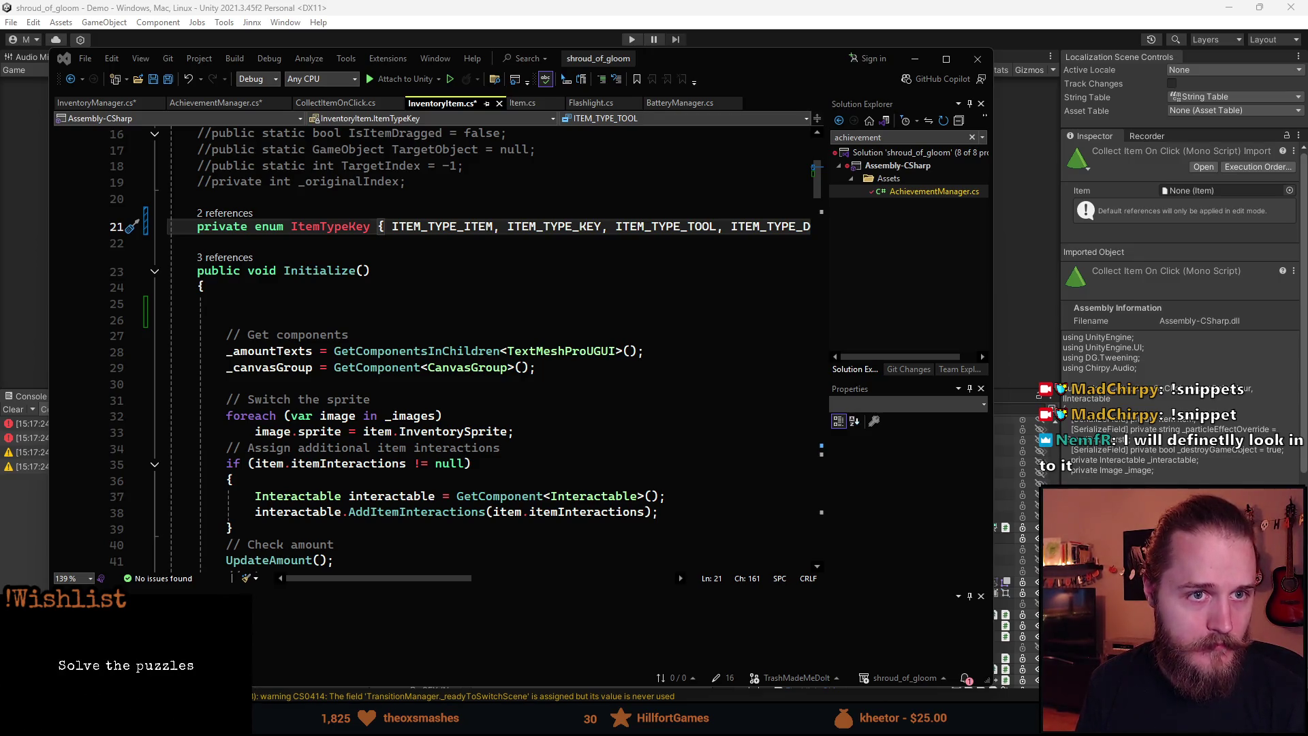
key("alt+Tab")
left_click(320, 252)
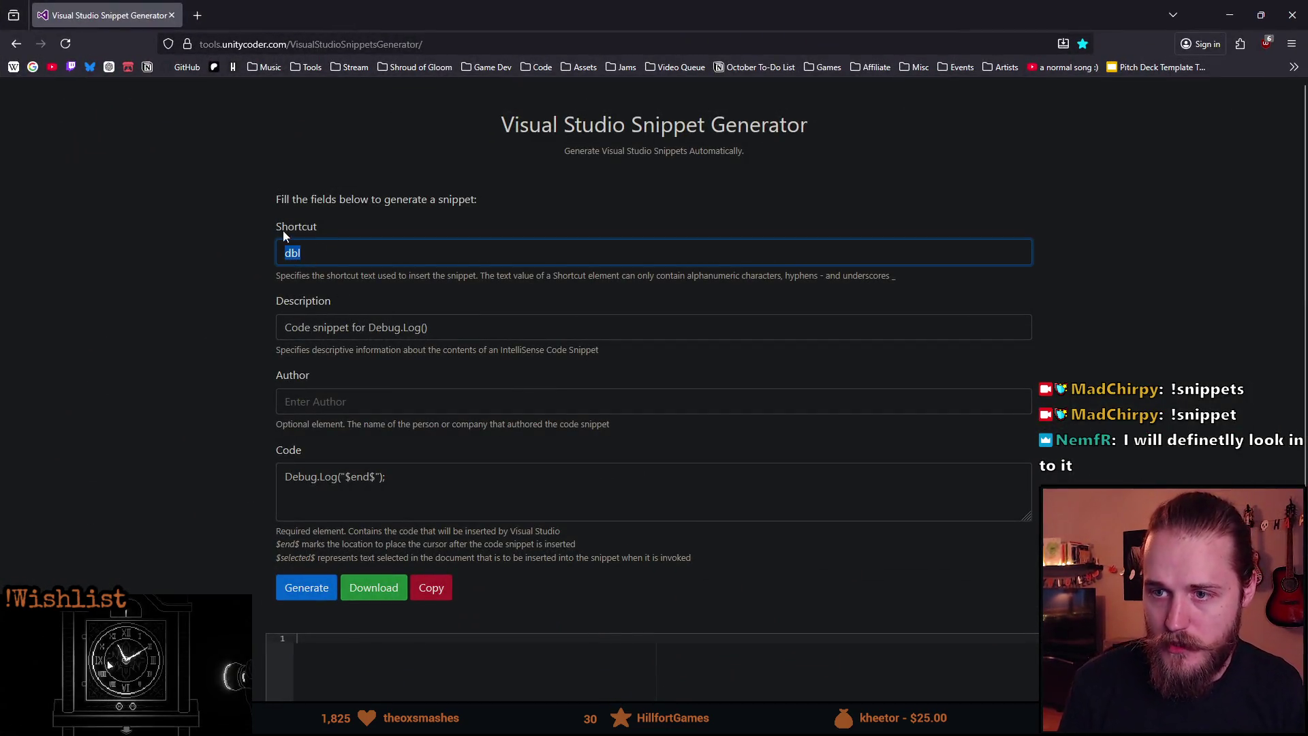
- Review the dbl snippet code, select its $end$ marker and copy the generator's web address
scroll(236, 346, "down", 2)
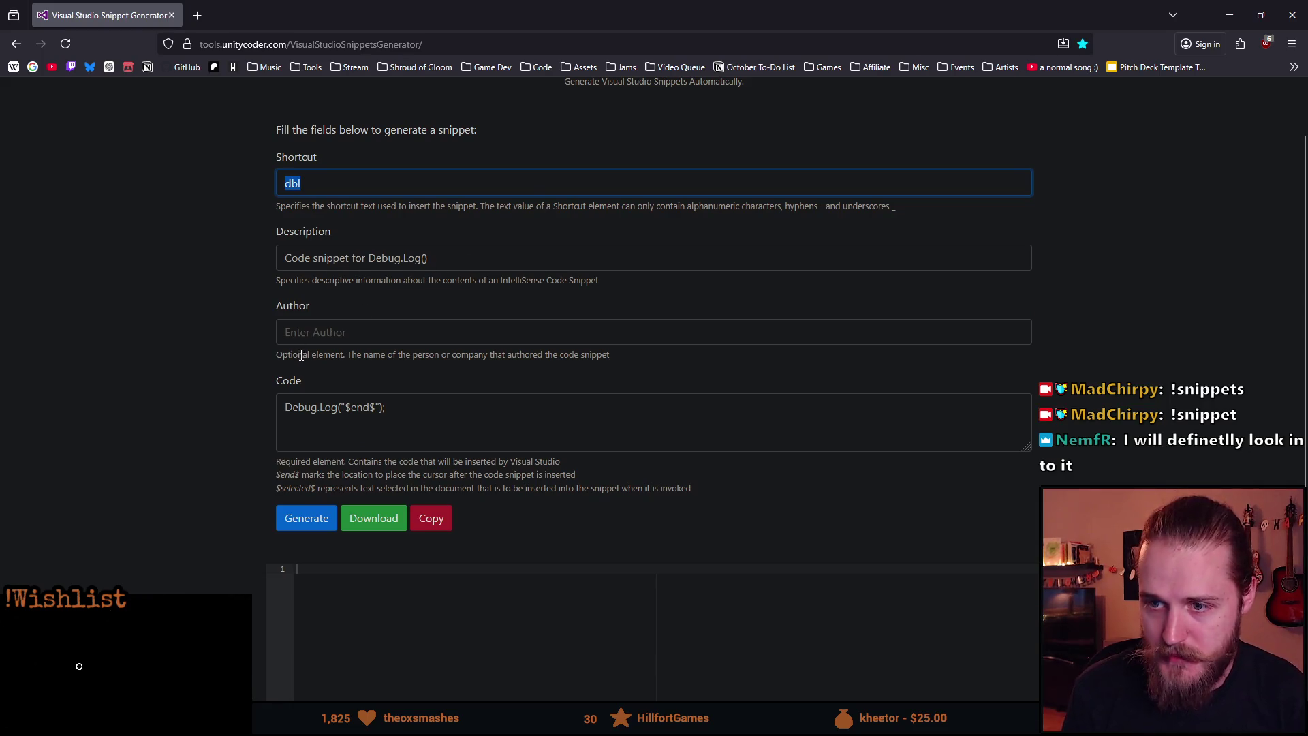
scroll(305, 359, "down", 2)
left_click_drag(345, 338, 374, 340)
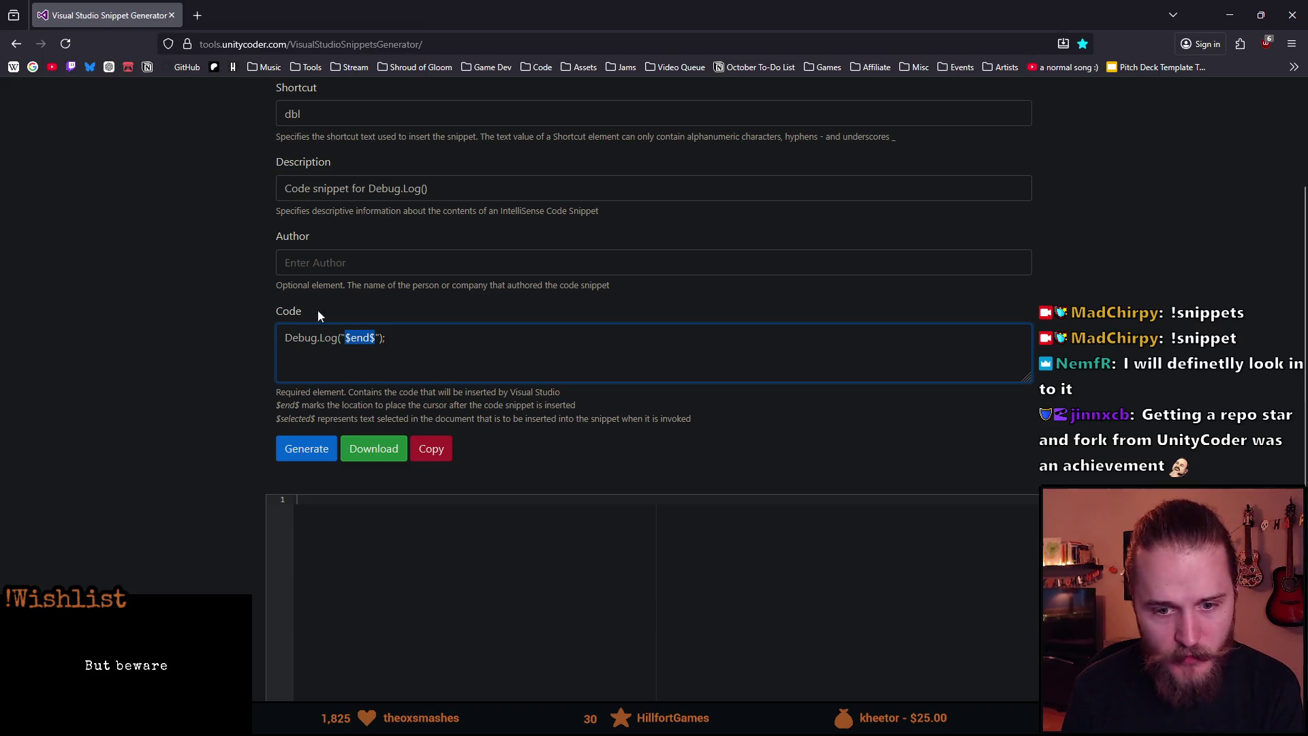
left_click(291, 45)
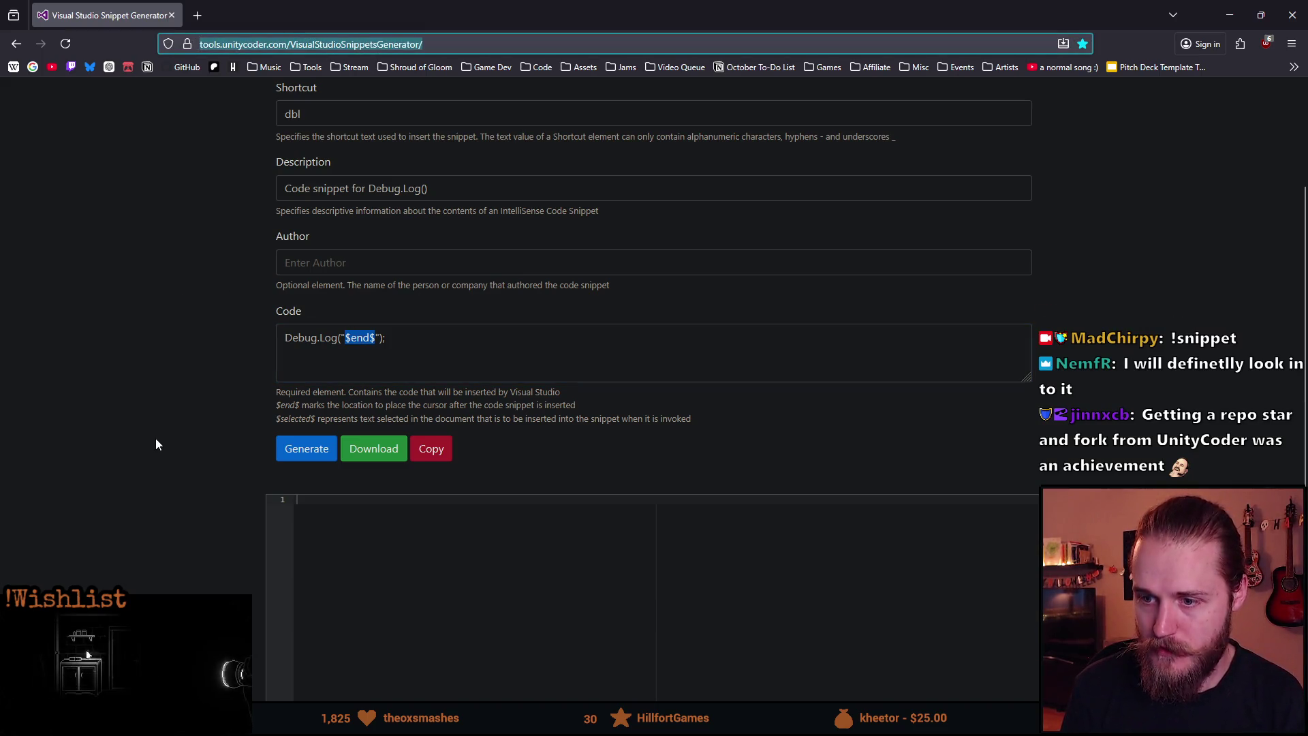
scroll(155, 439, "down", 2)
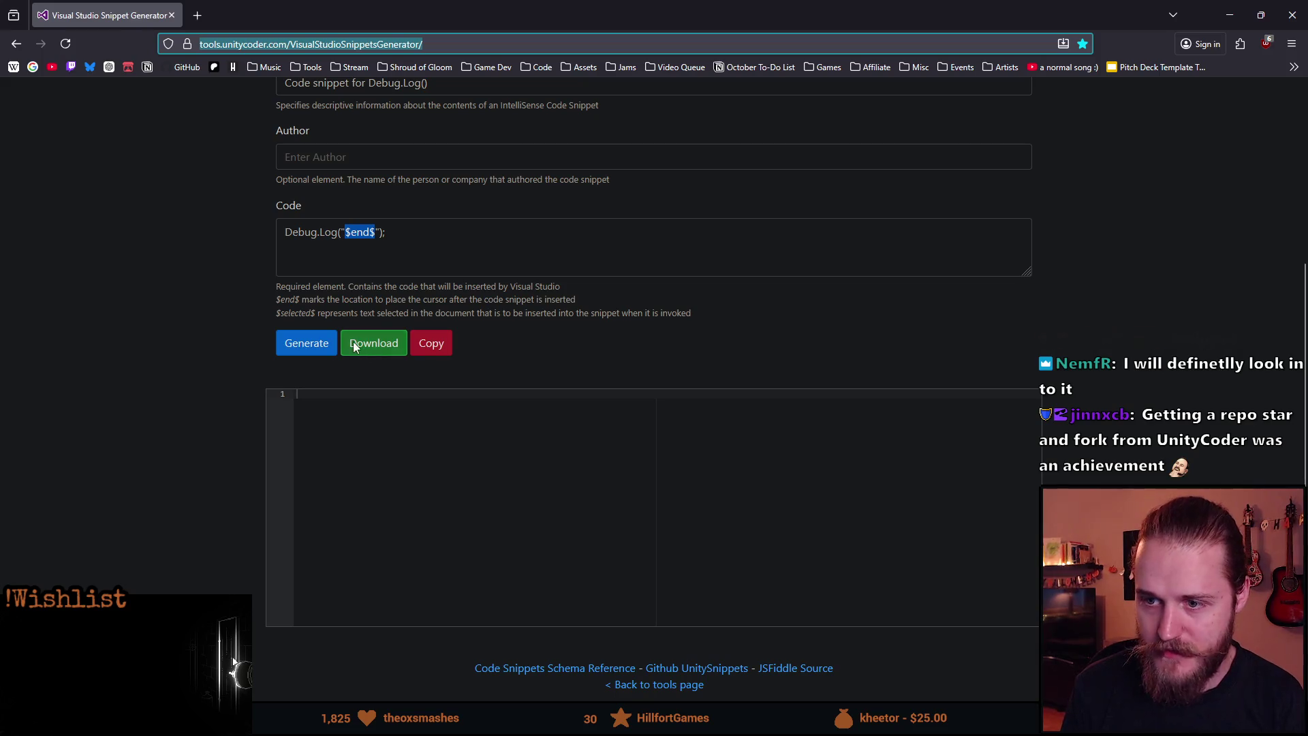
key("alt+Tab")
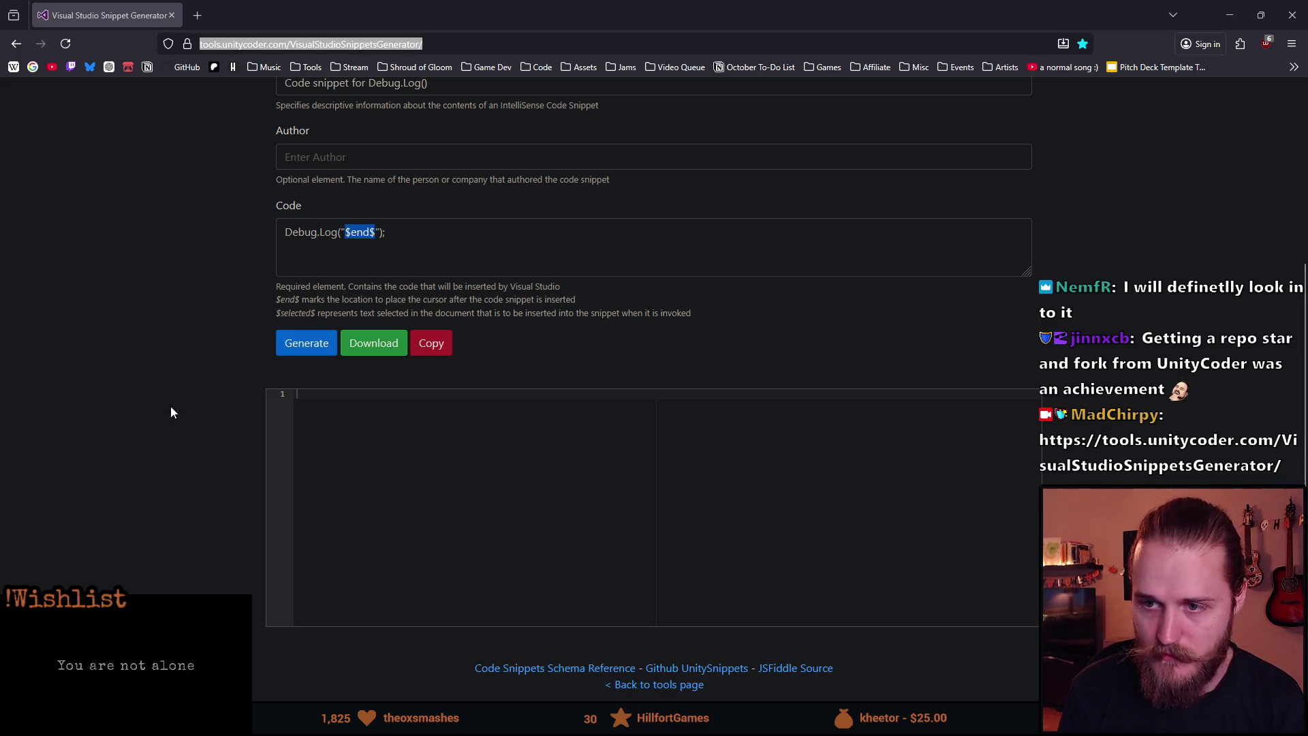
scroll(191, 394, "up", 3)
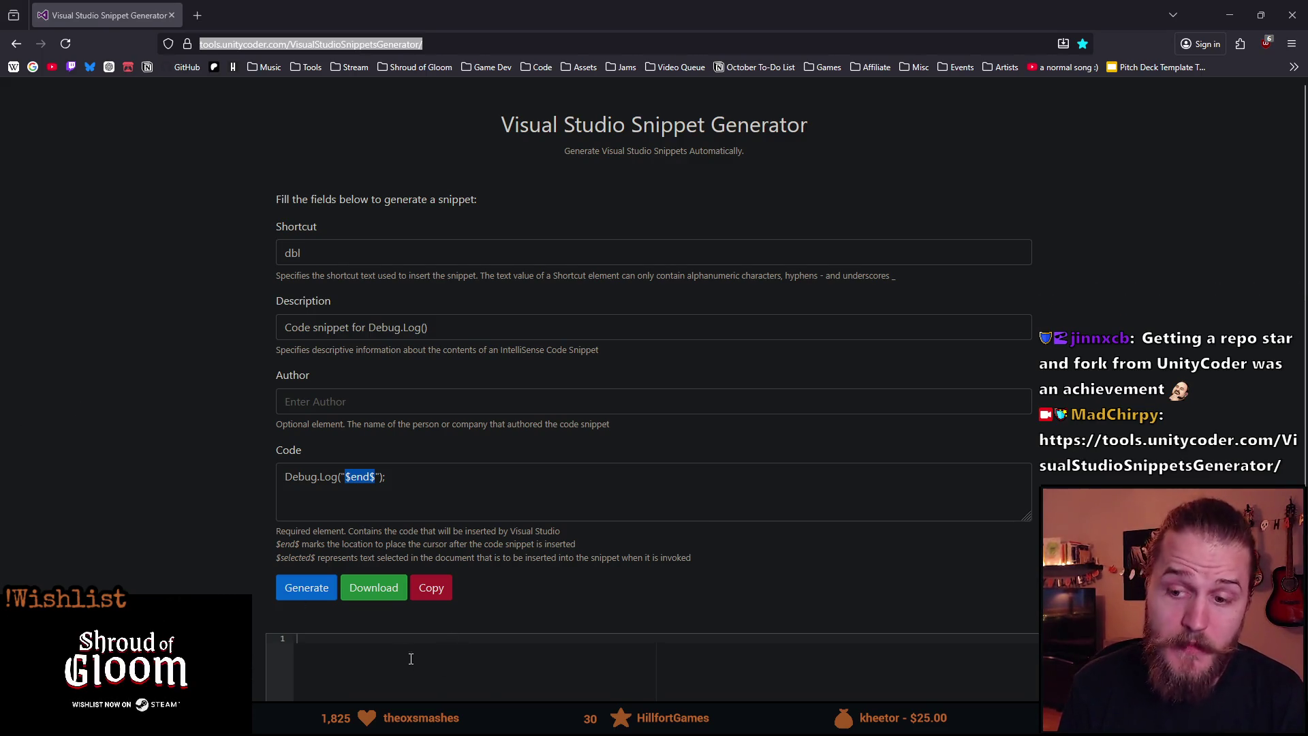
scroll(417, 661, "down", 2)
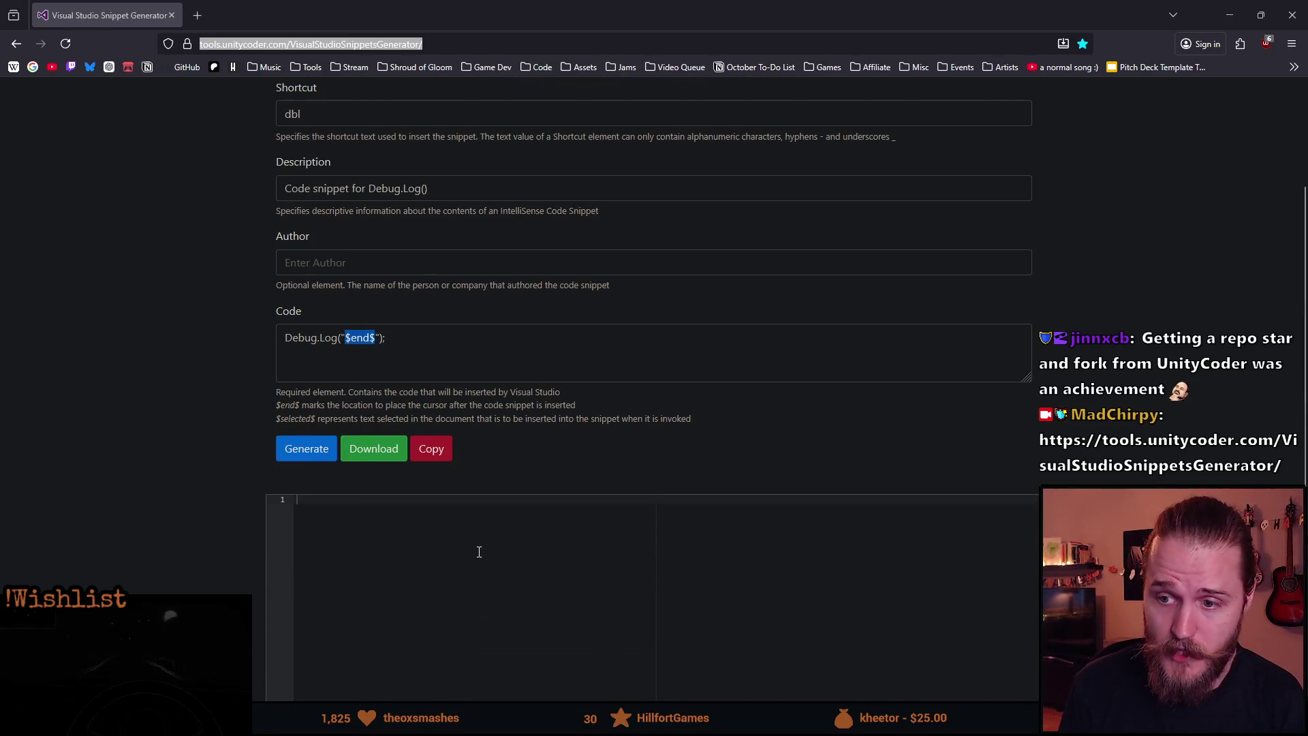
- Generate the dbl snippet XML, select the shortcut text, and close the generator page
left_click(307, 448)
scroll(349, 504, "down", 2)
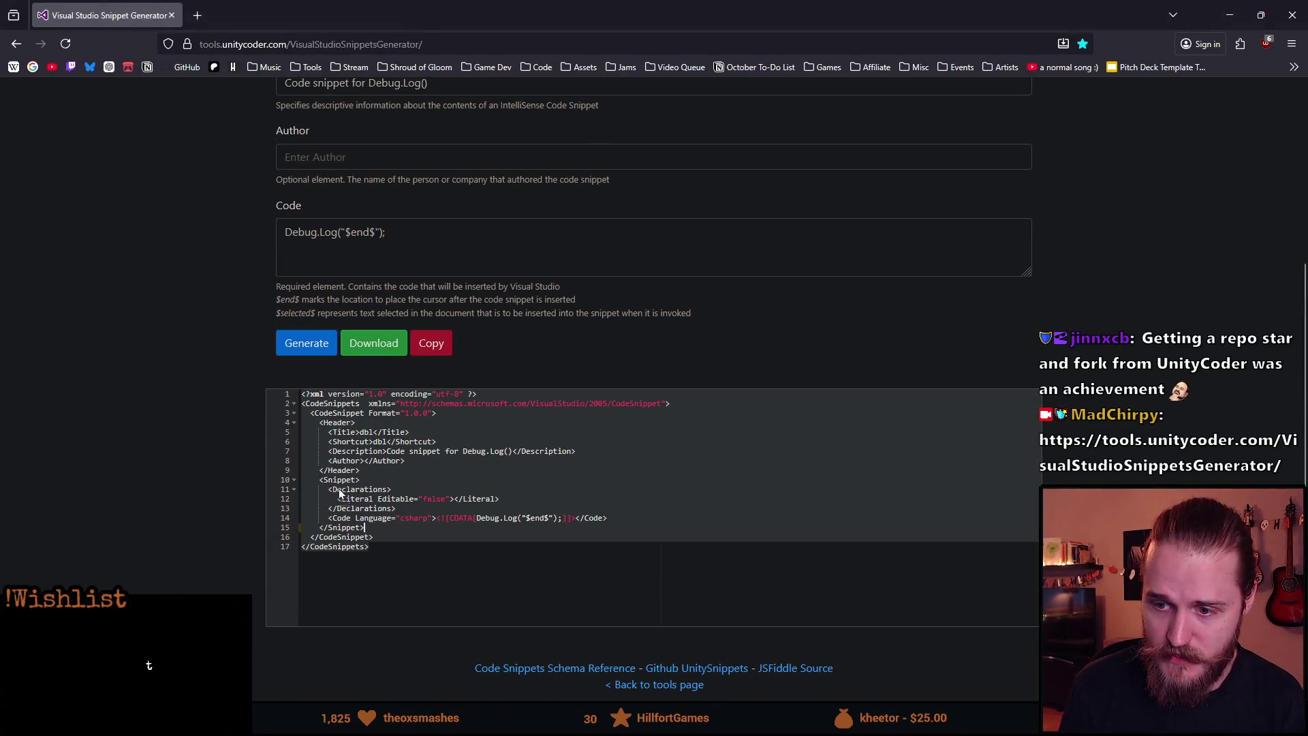
scroll(173, 444, "up", 4)
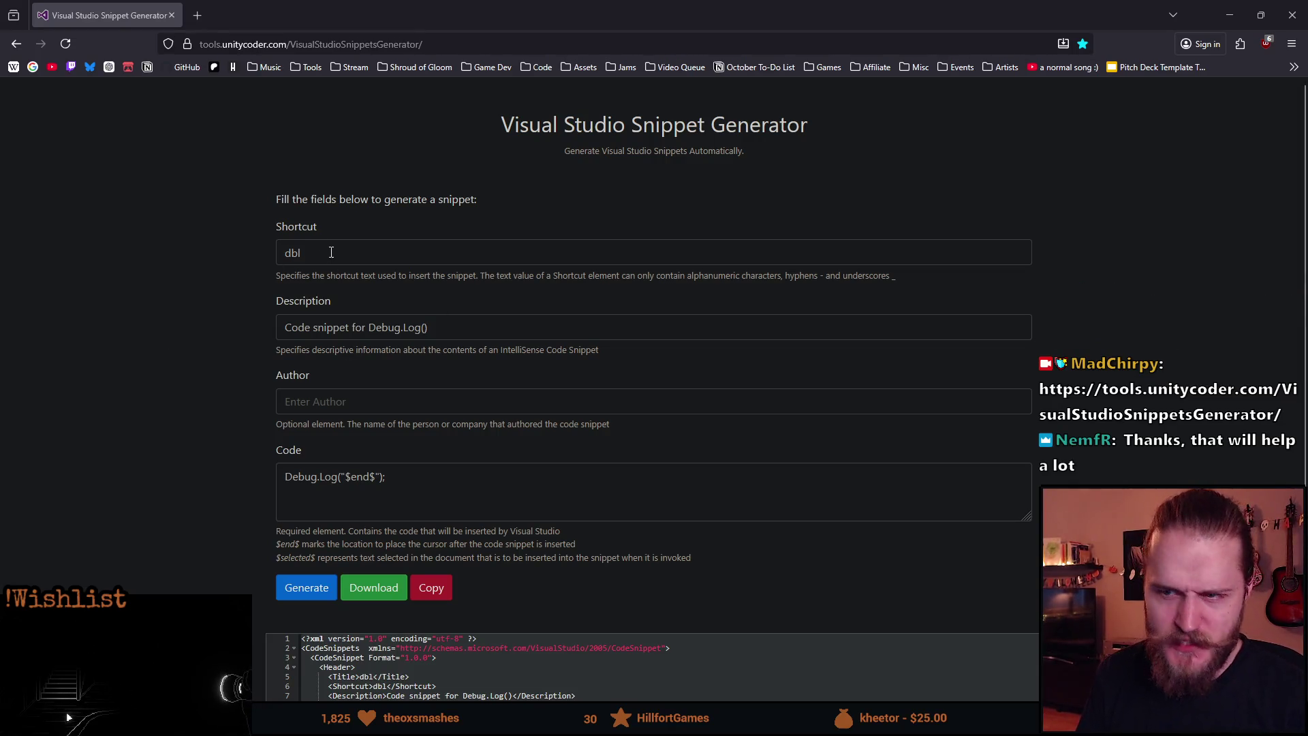
double_click(331, 252)
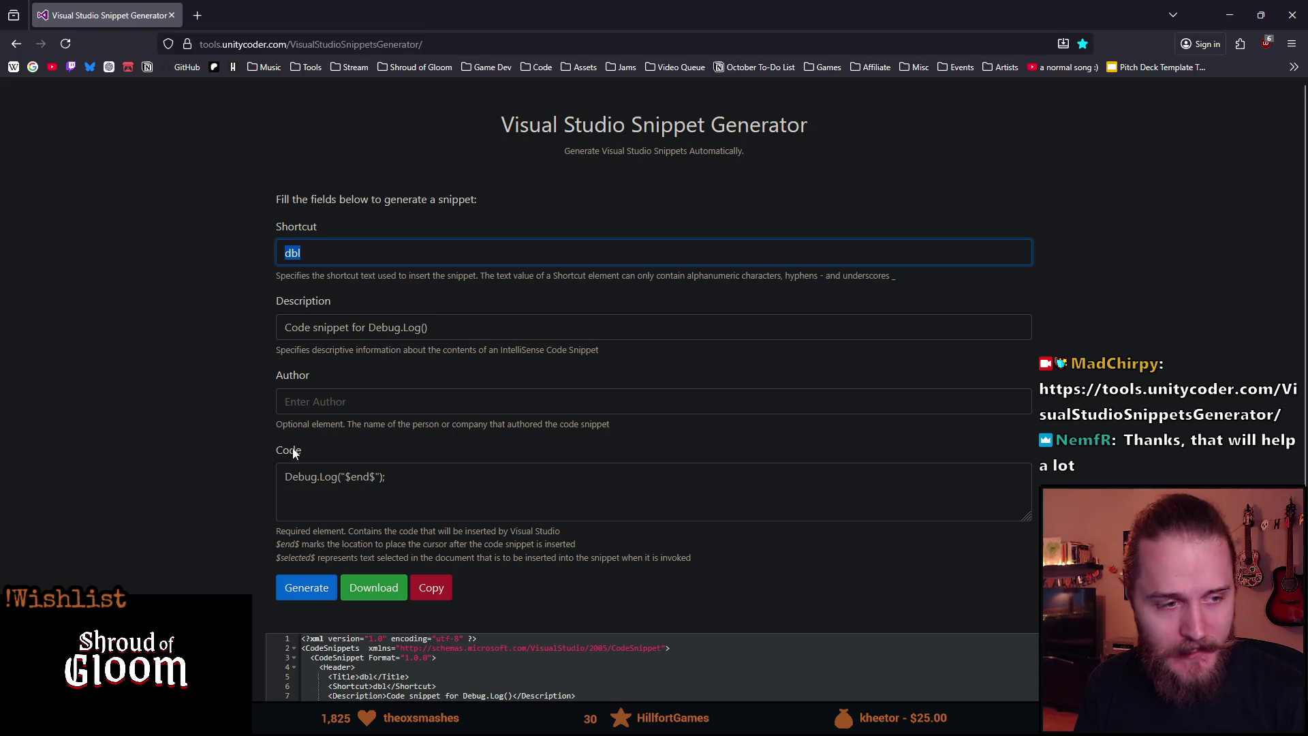
left_click(171, 15)
left_click(318, 299)
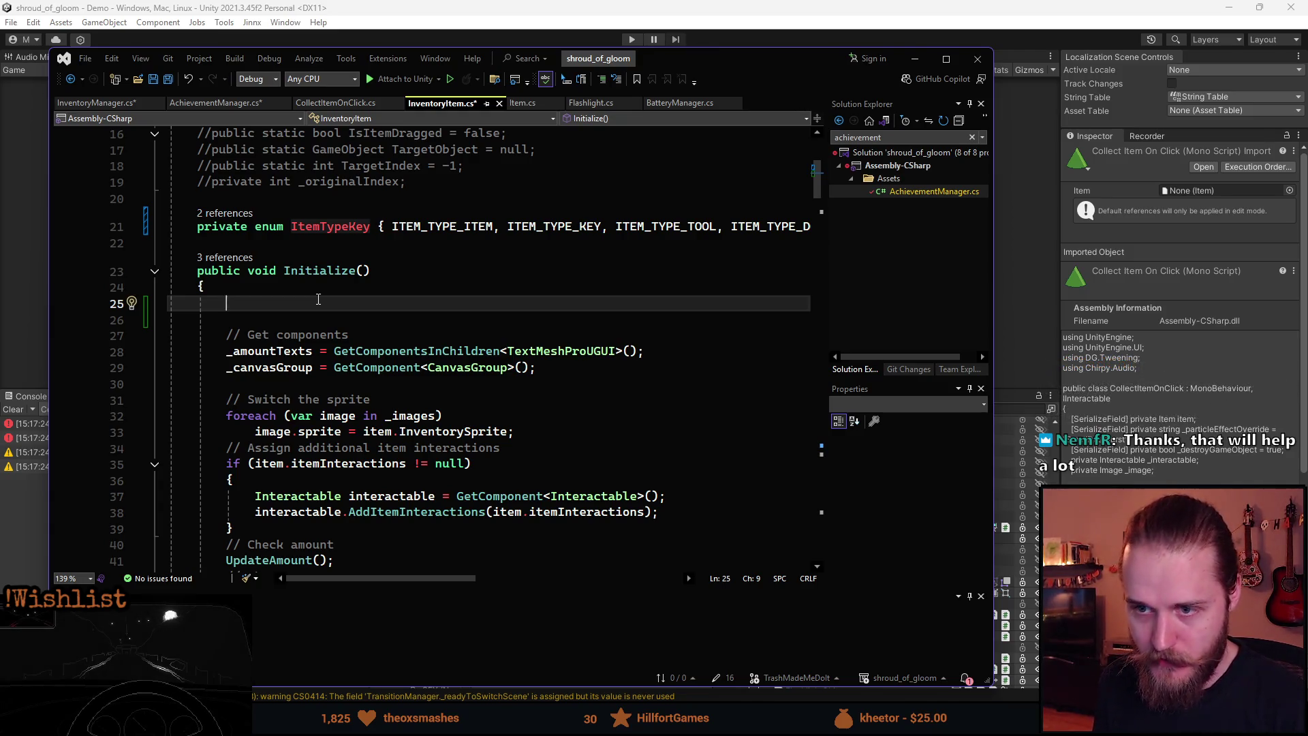
- Type a test Debug.Log line in Initialize(), then cut it and remove the empty line
type("Debug.Log(\"akljsbndklasn\");")
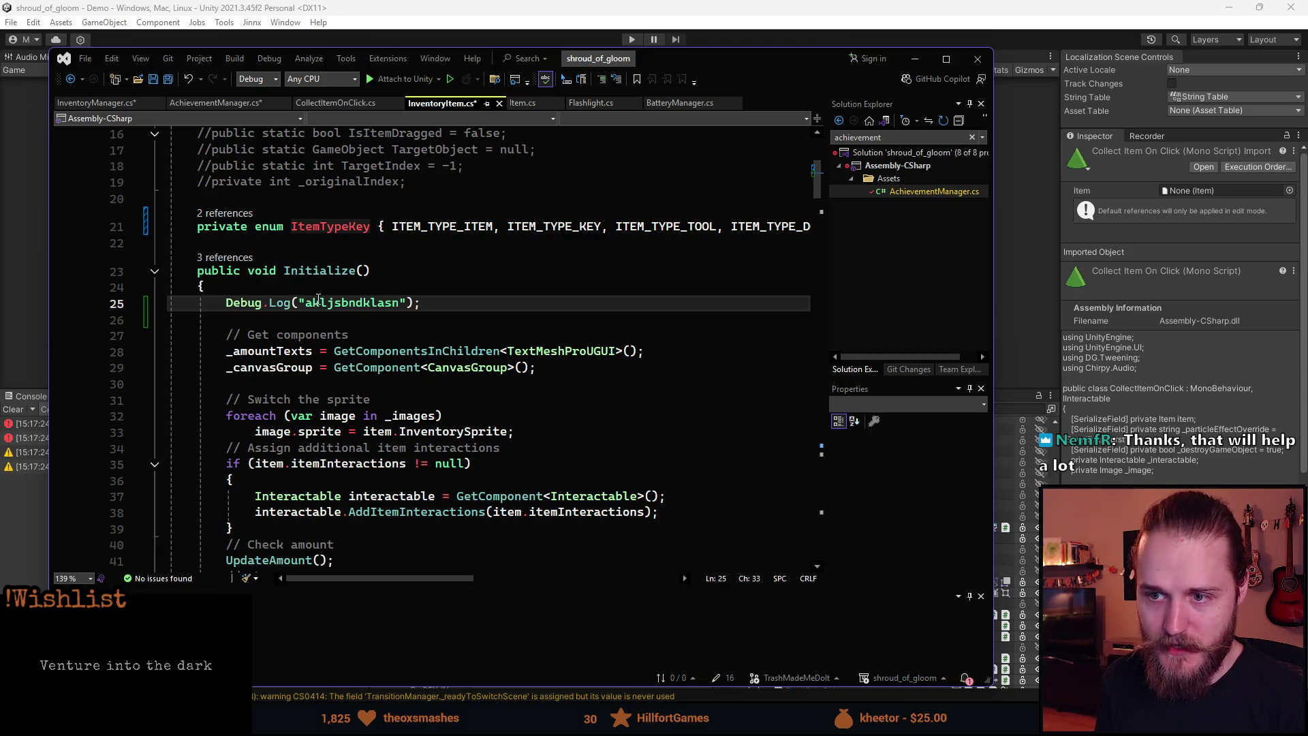
key("End")
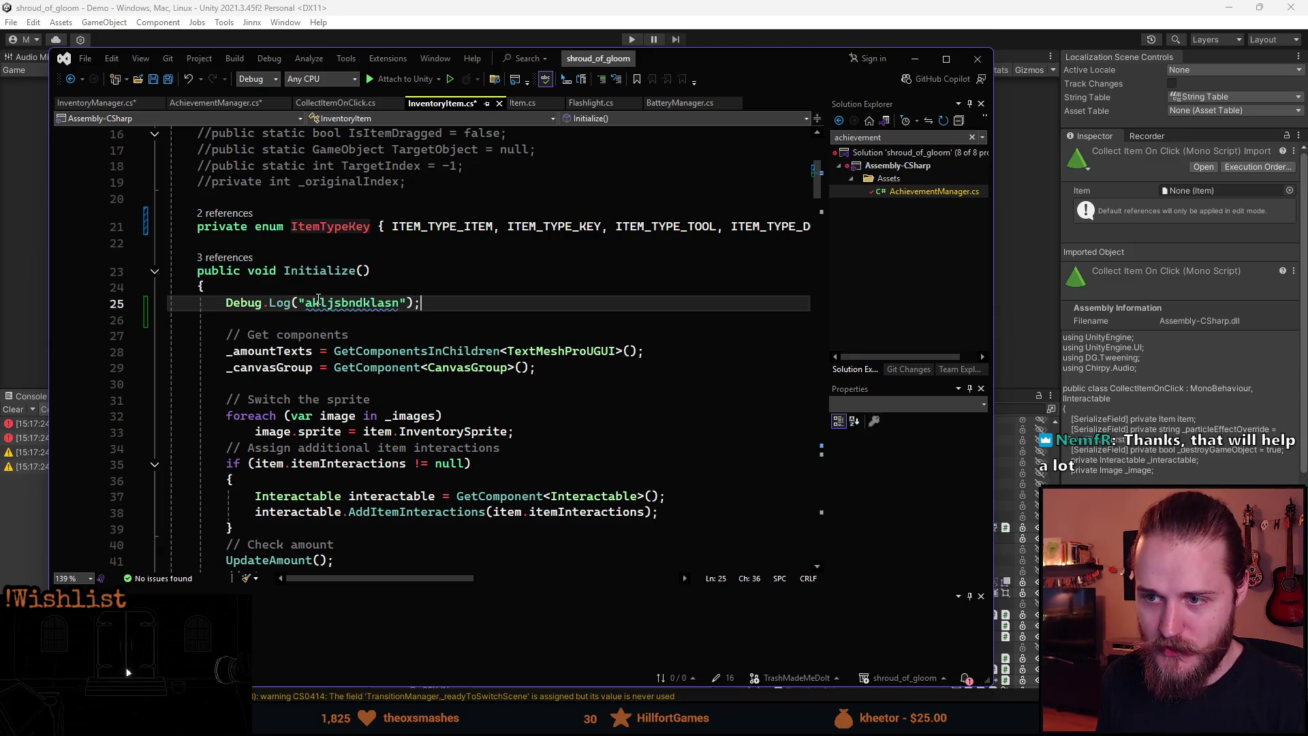
key("ctrl+Left")
key("ctrl+Left")
key("ctrl+Left")
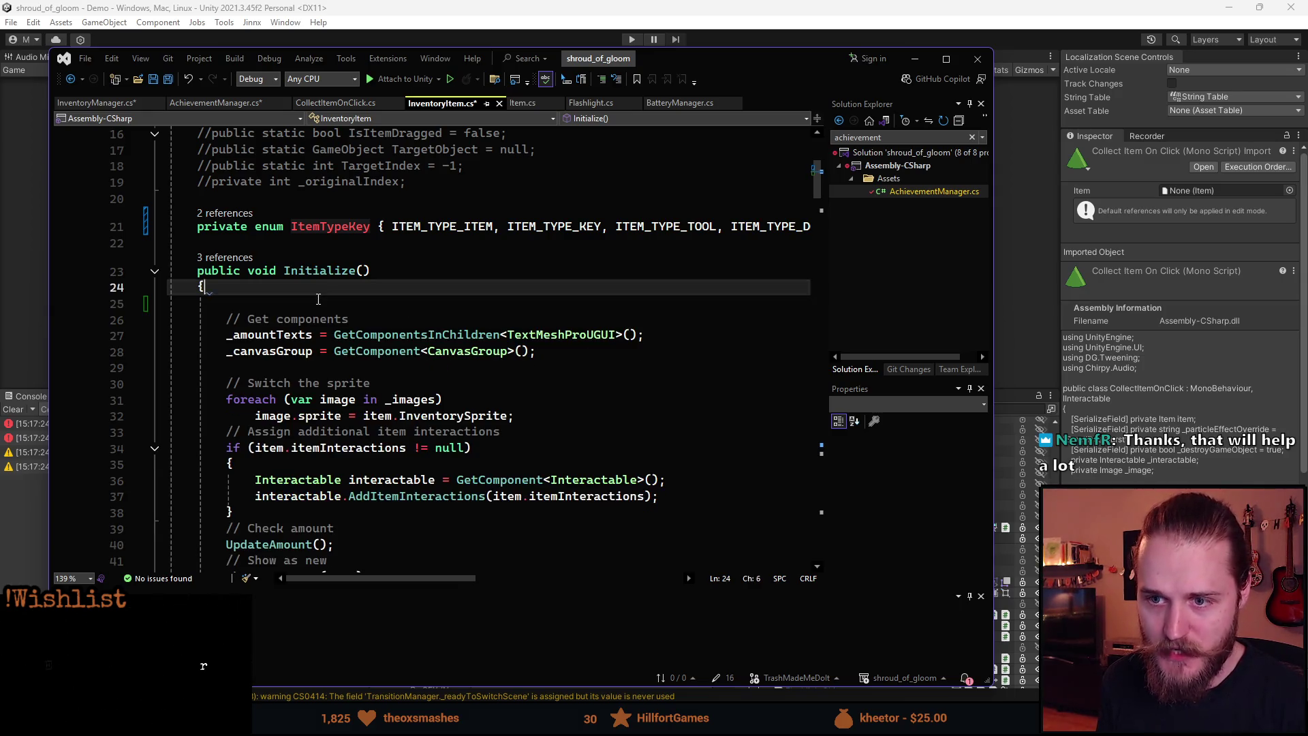
key("ctrl+x")
key("BackSpace")
scroll(426, 379, "up", 4)
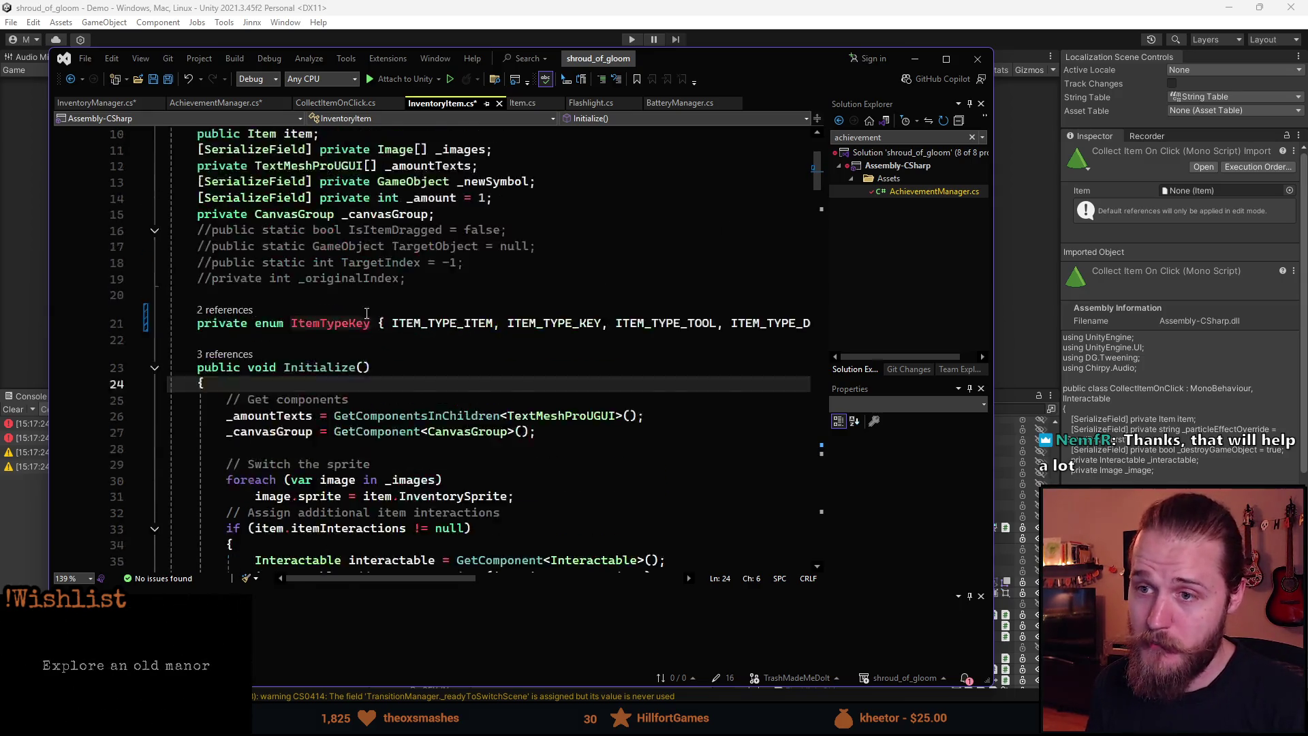
- Expand sfpr into a serialized private field below line 19, remove it, and save InventoryItem.cs
left_click(427, 379)
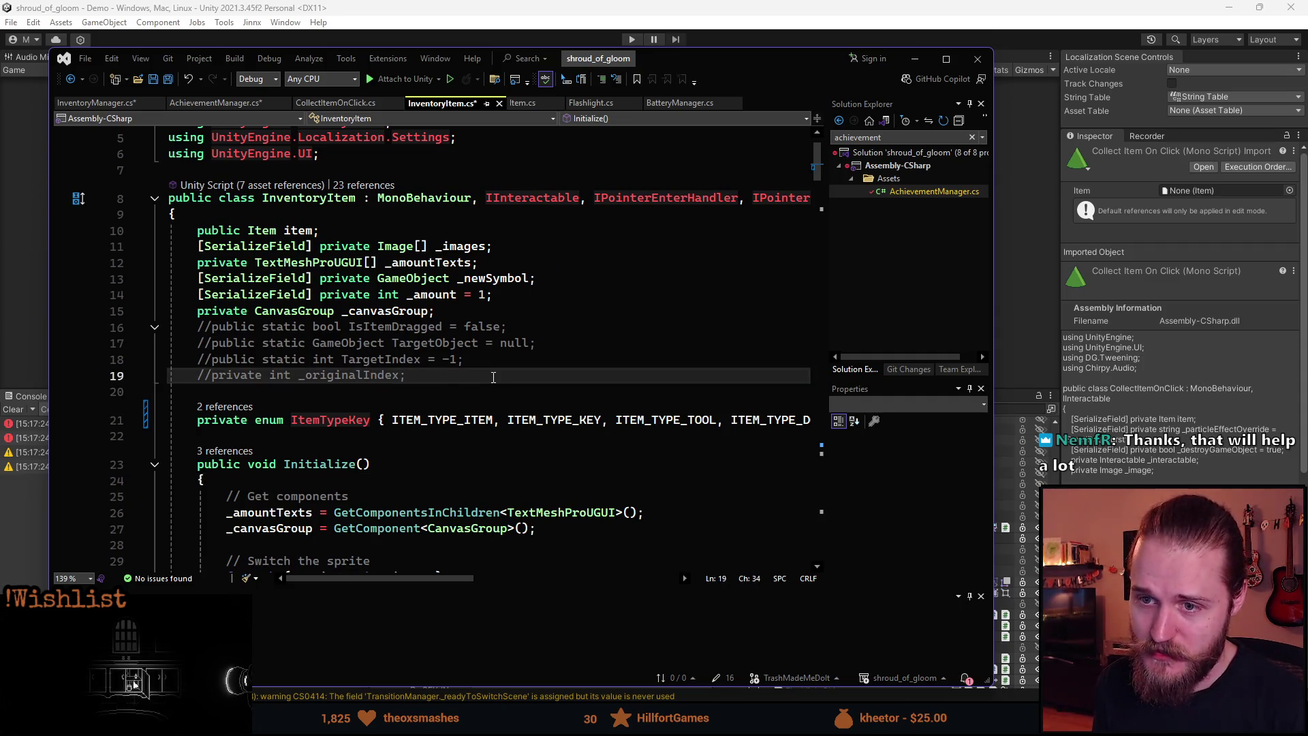
key("Return")
type("sfpr")
key("Tab")
key("Tab")
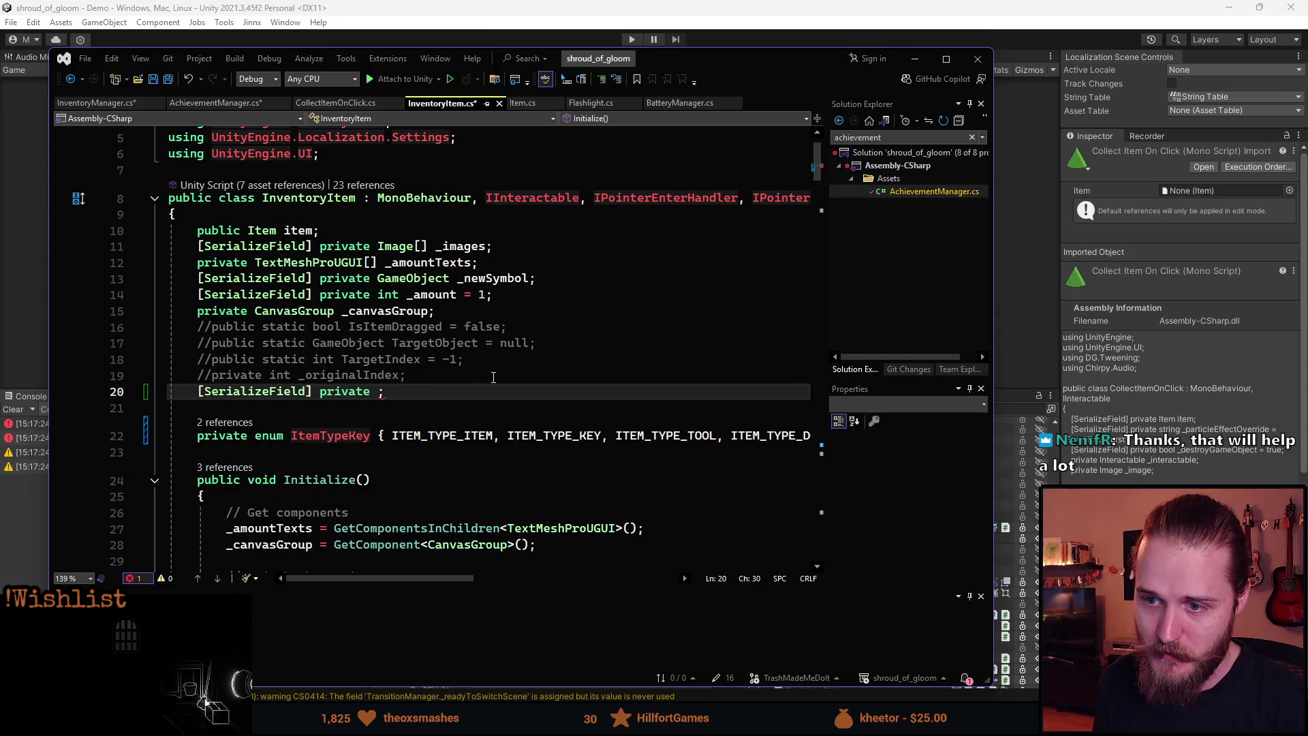
key("shift+Home")
key("BackSpace")
key("BackSpace")
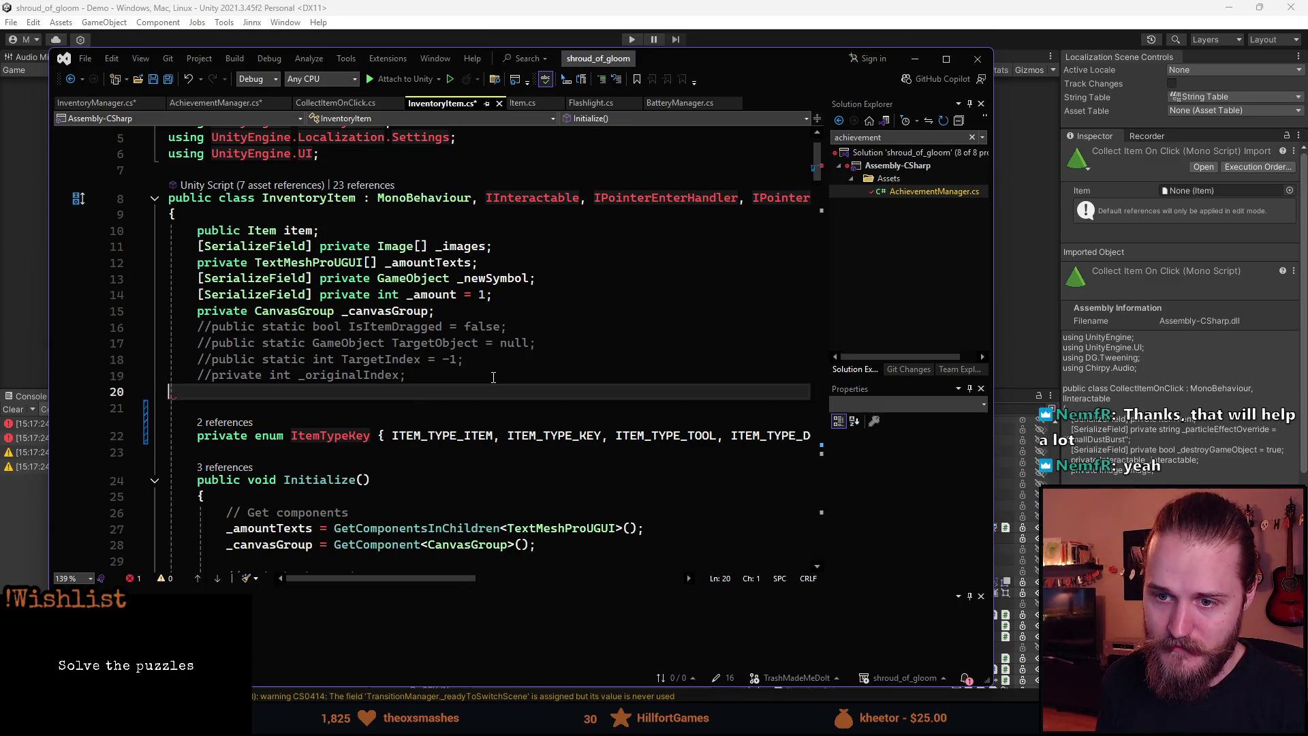
key("ctrl+s")
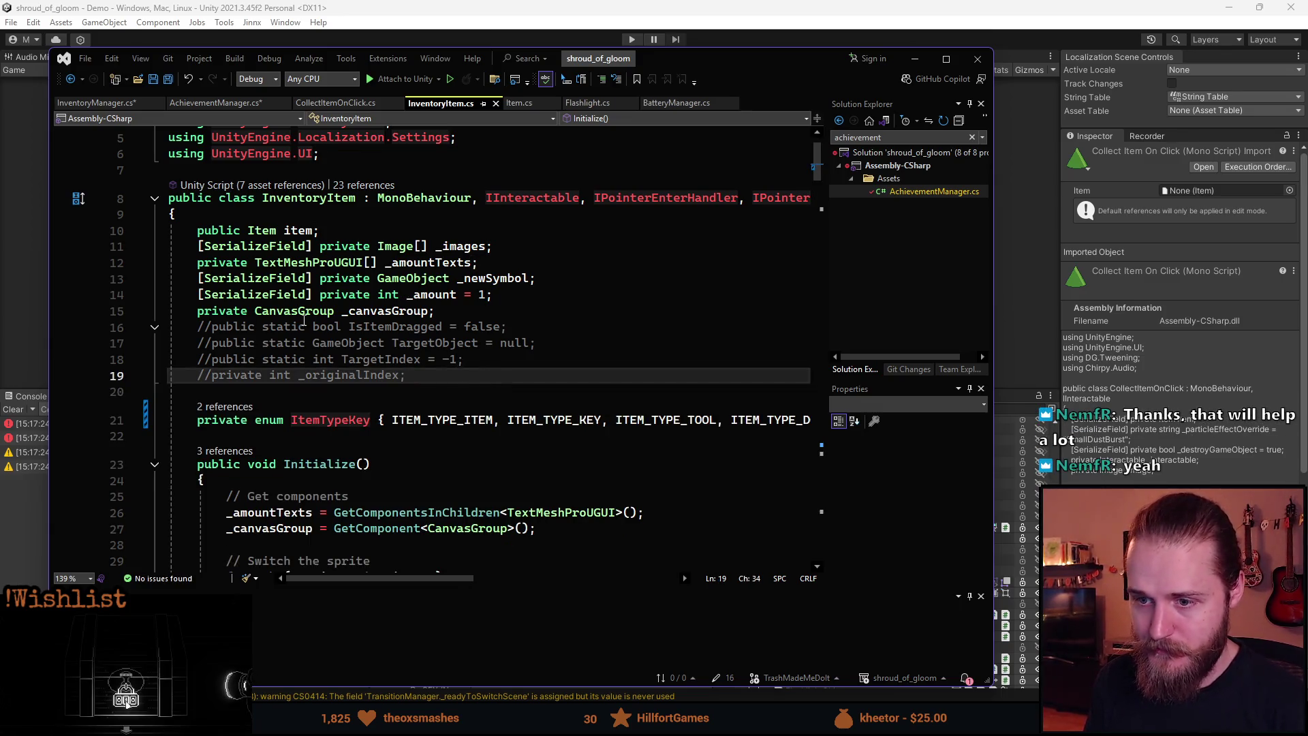
- Scroll through the saved InventoryItem.cs and move over to InventoryManager.cs
scroll(368, 407, "down", 1)
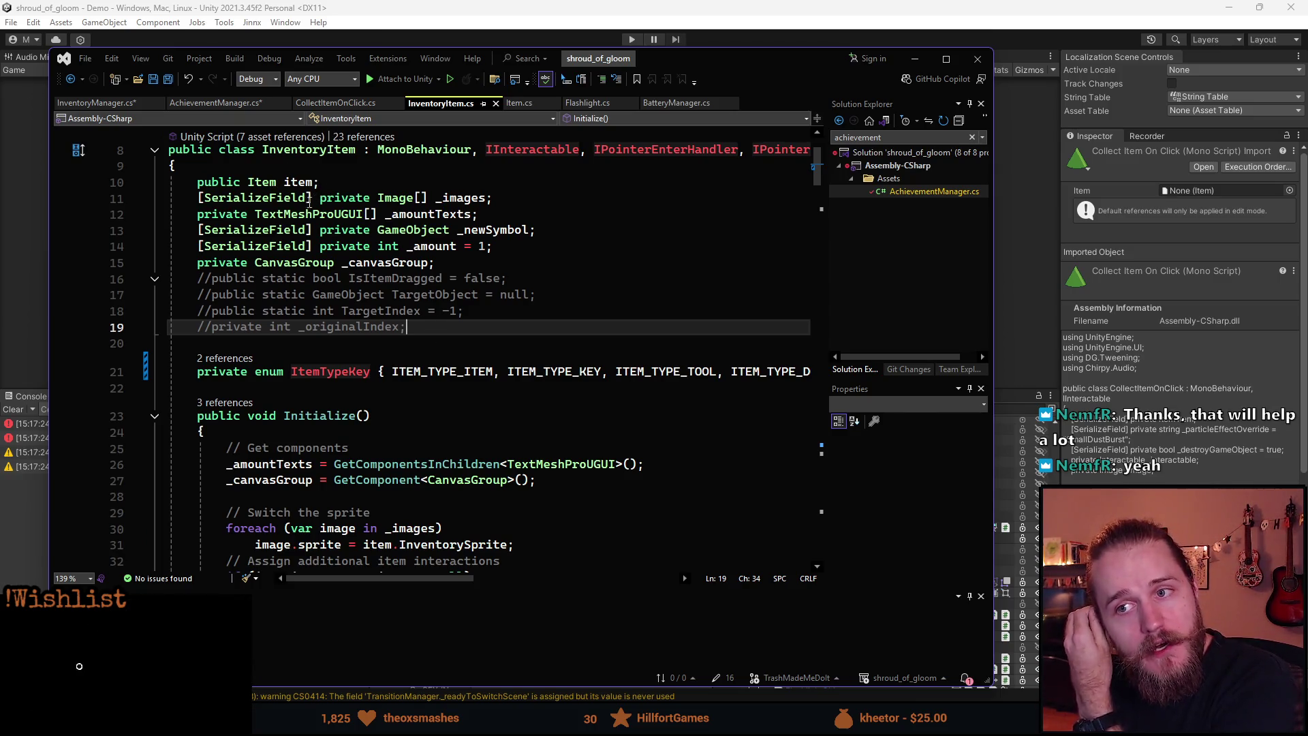
scroll(309, 214, "down", 4)
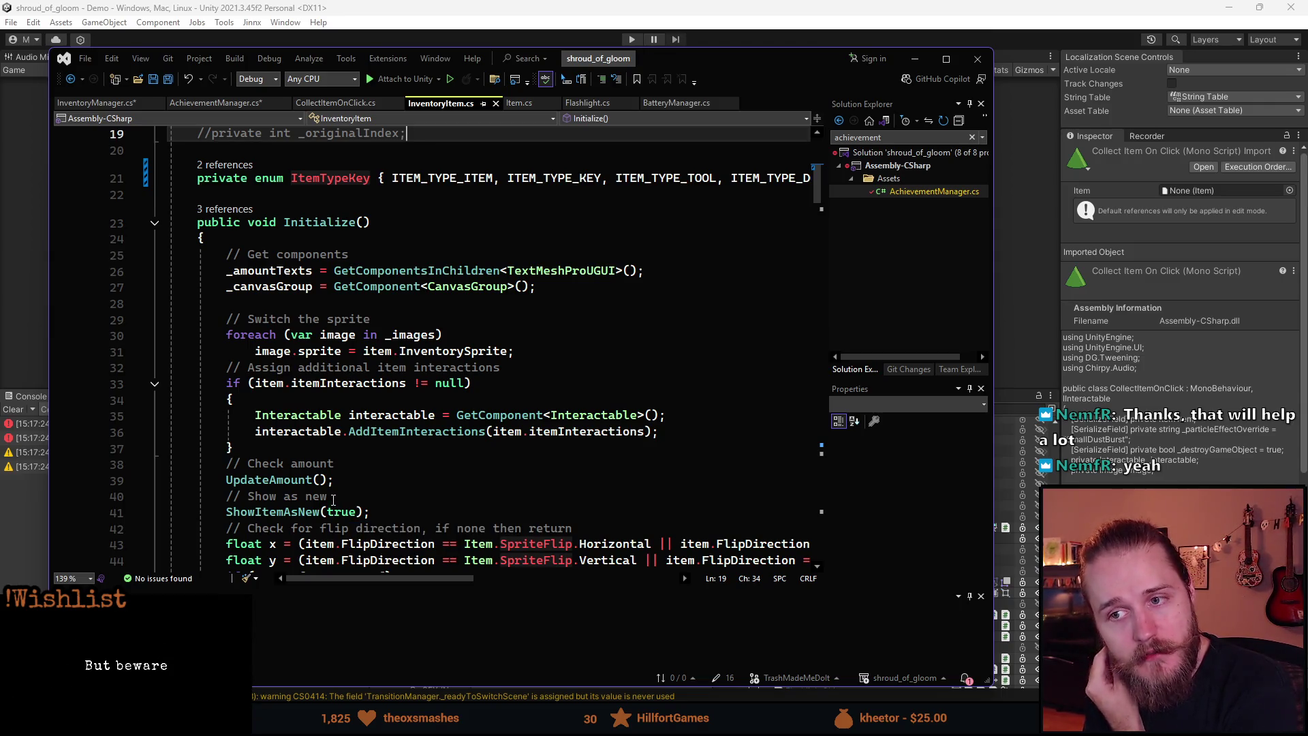
scroll(332, 495, "up", 5)
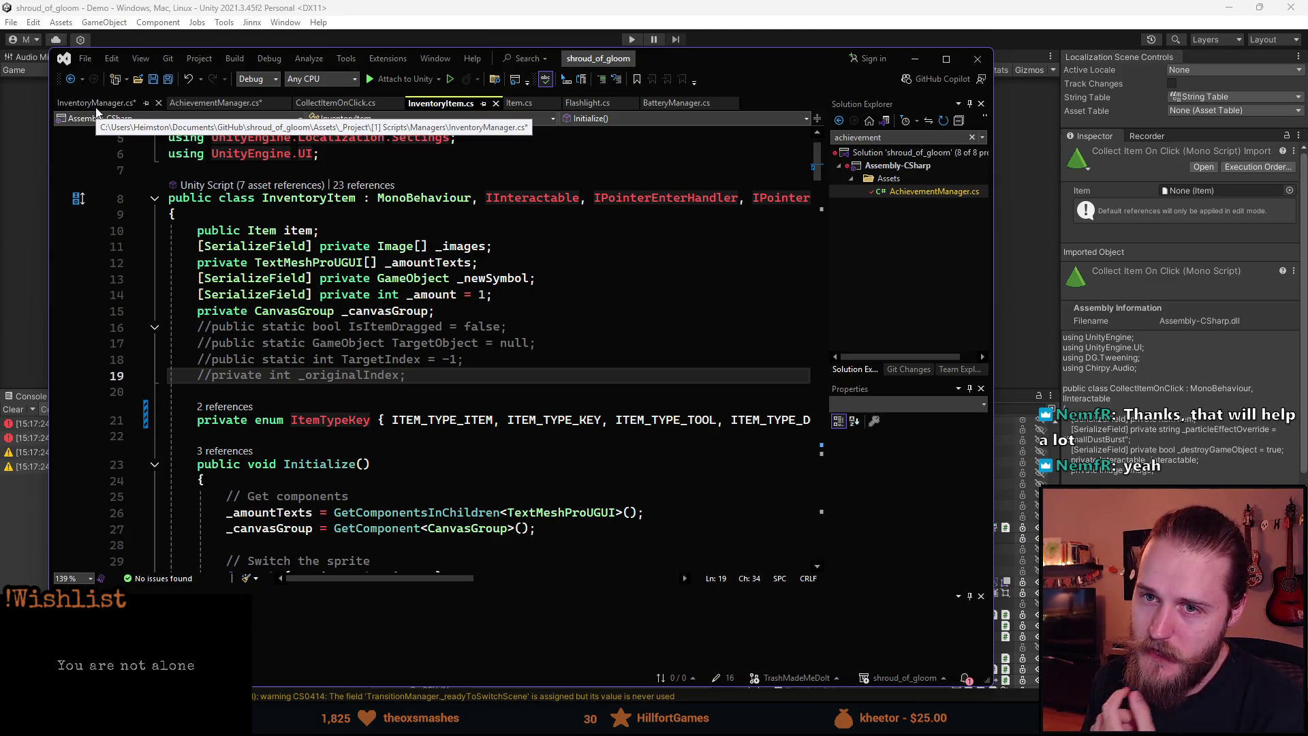
left_click(96, 103)
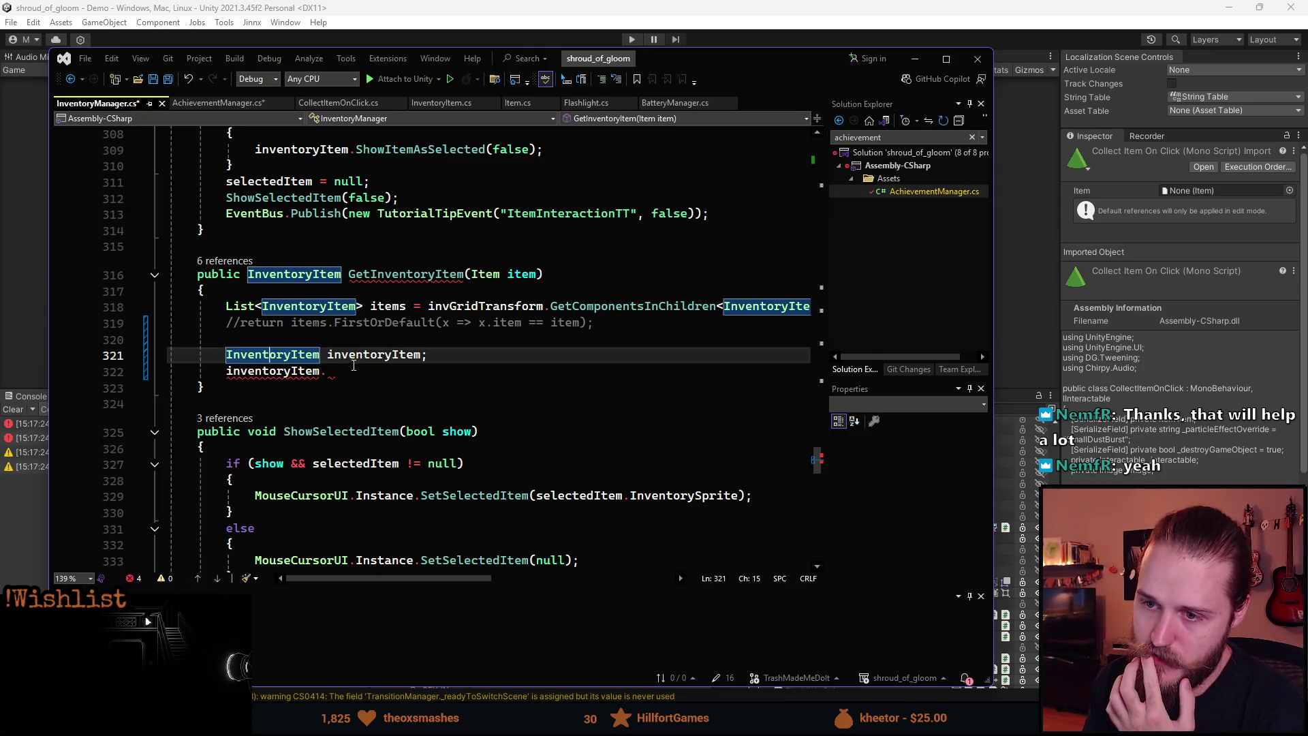
- Highlight the references to GetInventoryItem and InventoryItem in InventoryManager.cs
left_click(440, 103)
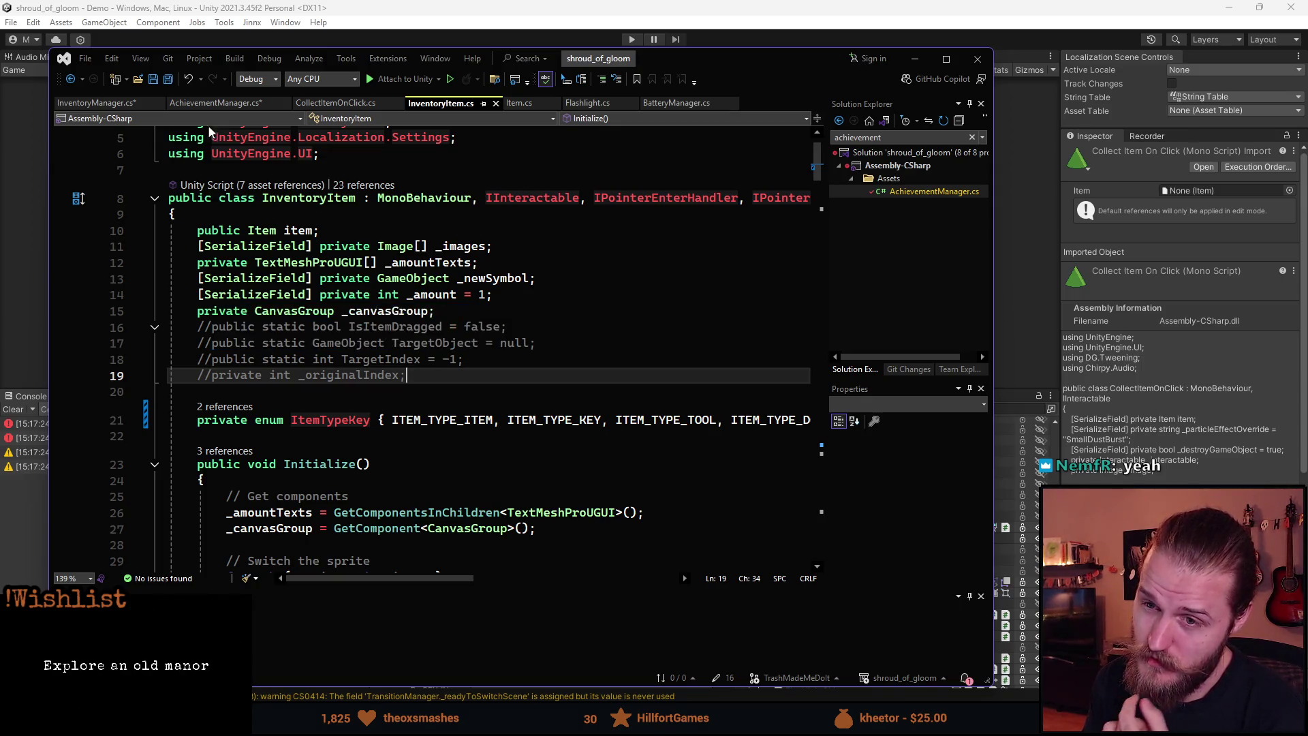
left_click(102, 104)
scroll(333, 372, "up", 1)
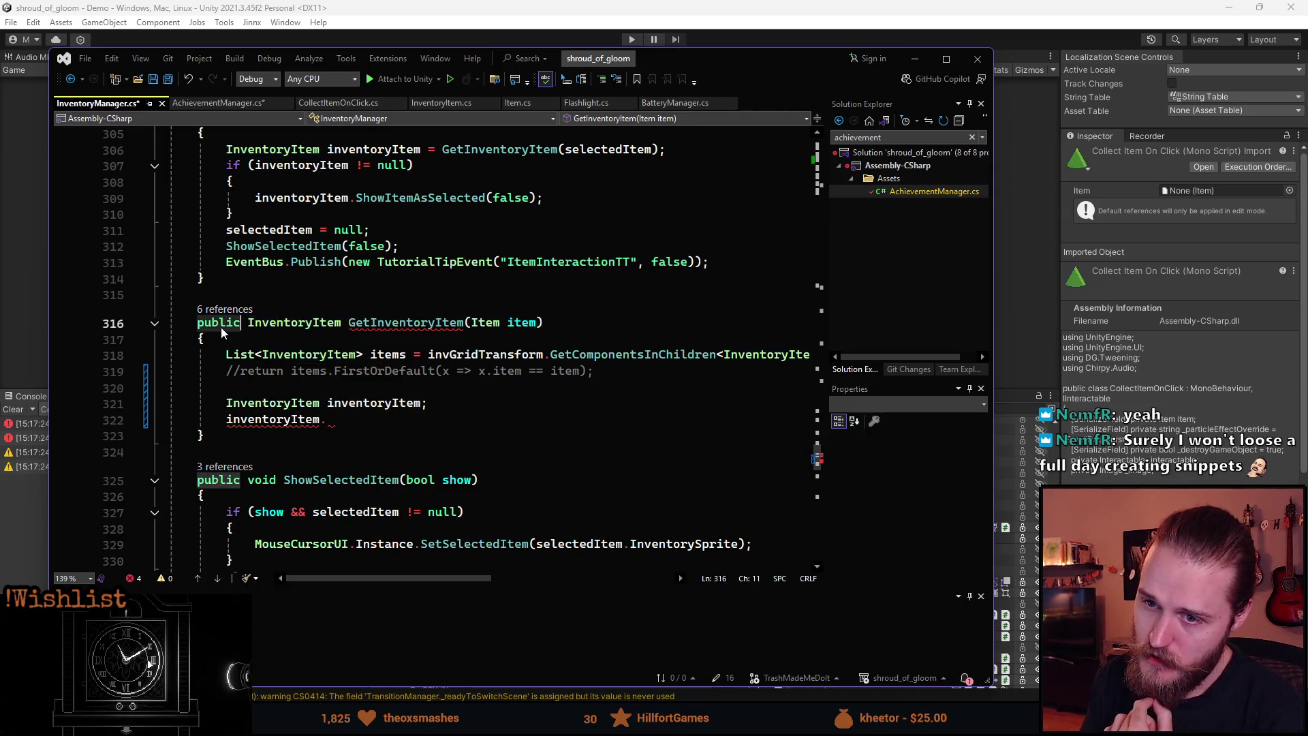
double_click(374, 327)
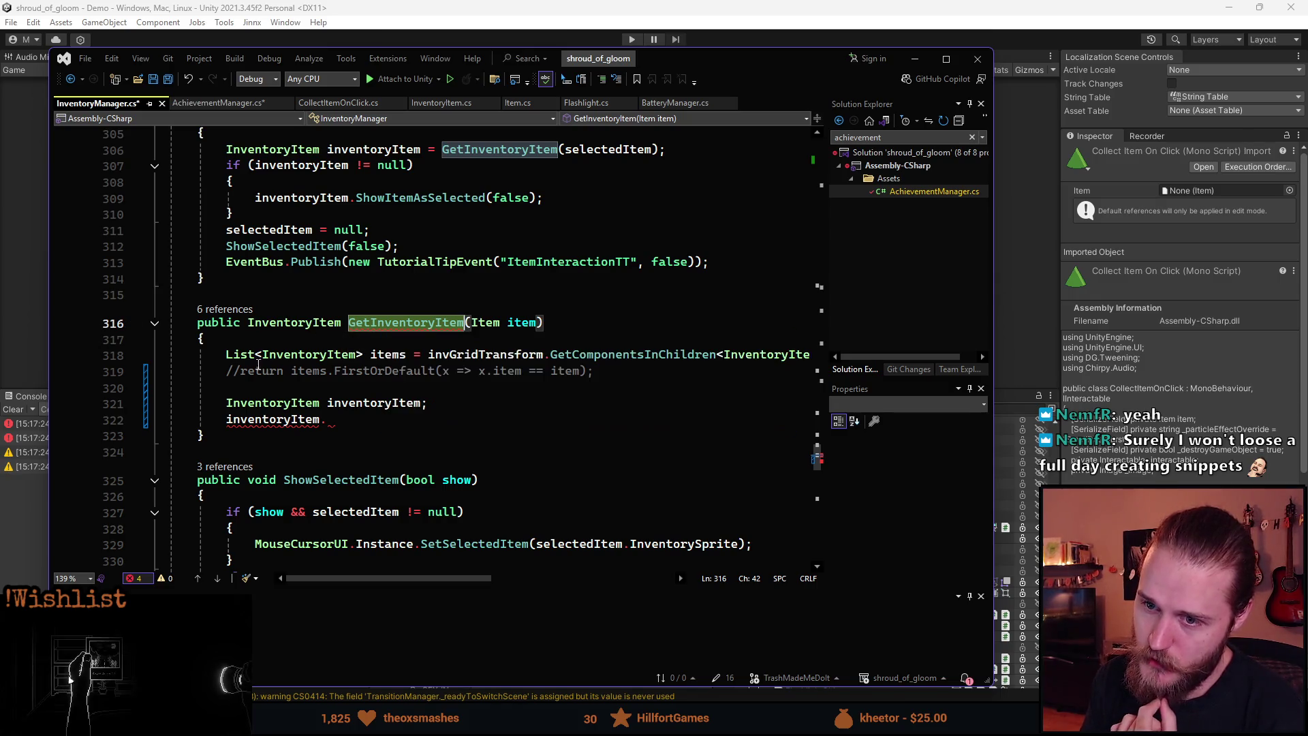
double_click(233, 408)
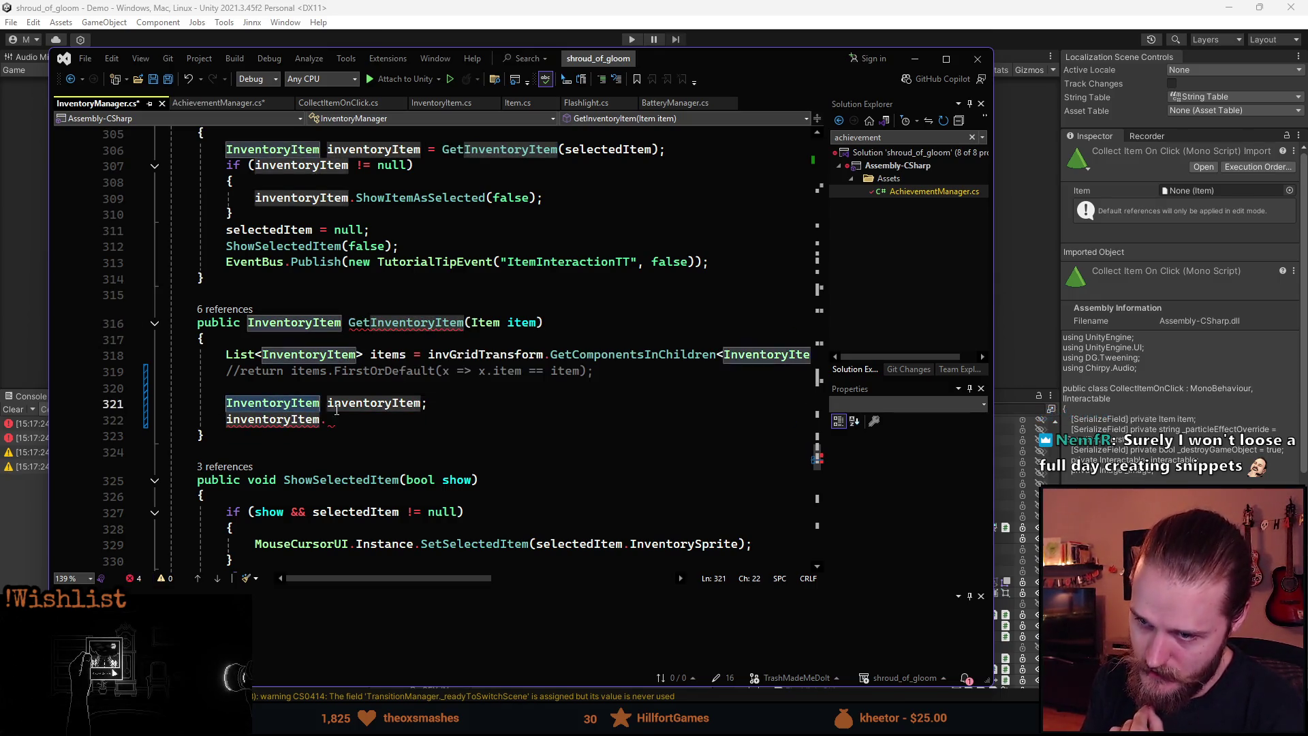
left_click(344, 420)
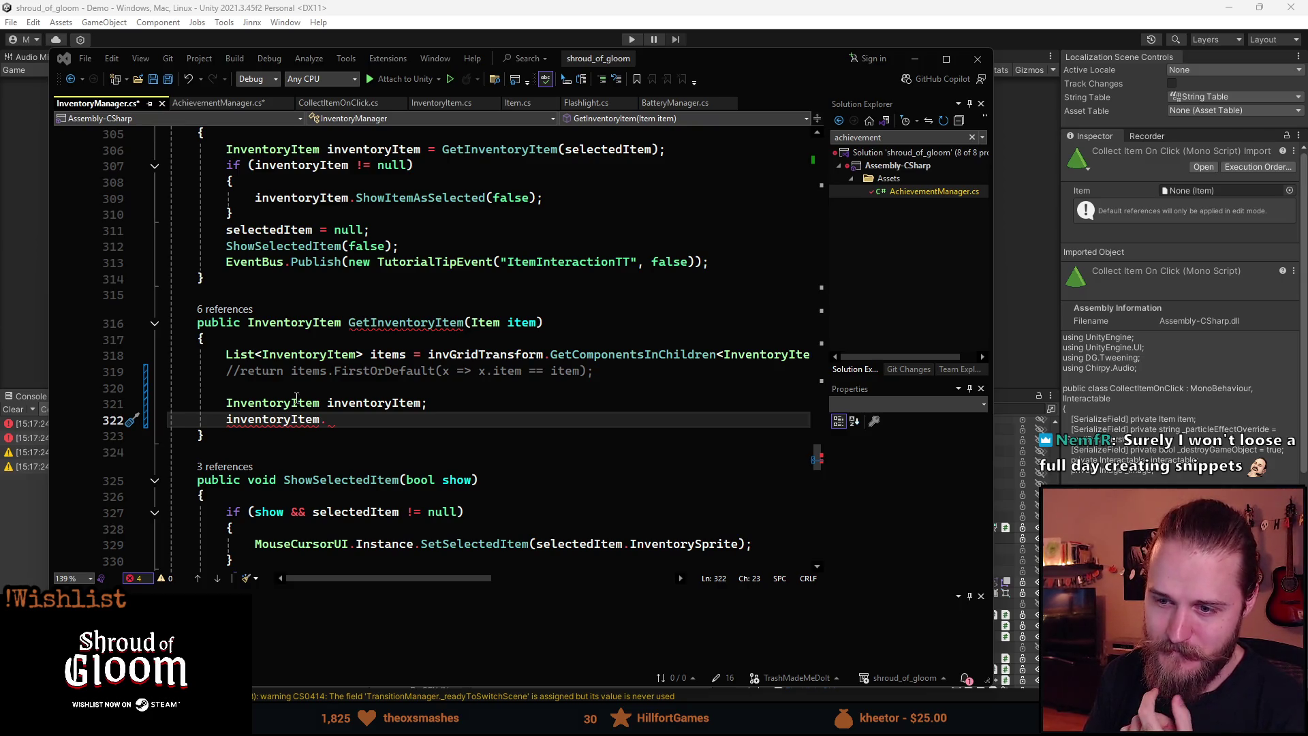
- Delete the unfinished inventoryItem lines 321–322 and start a // comment in their place
left_click(380, 404)
left_click(375, 419)
key("Return")
key("Return")
key("Return")
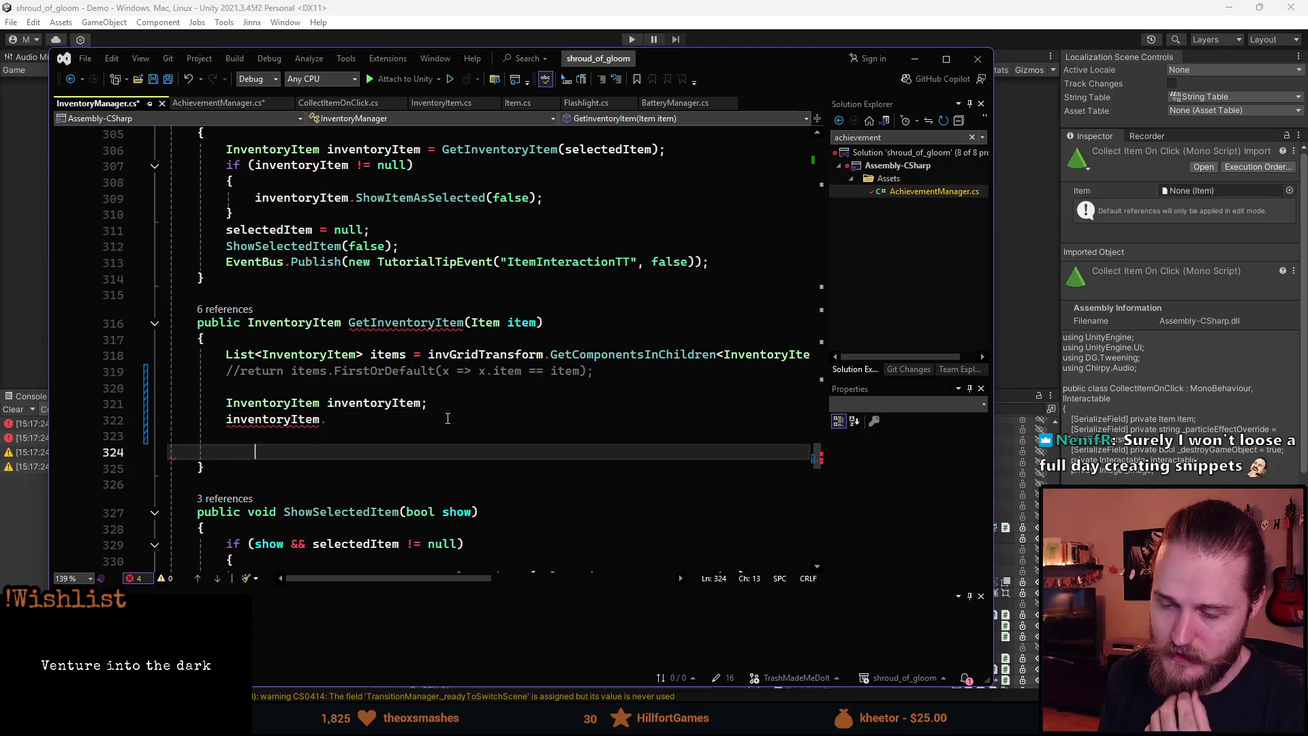
key("shift+Up")
key("shift+Up")
key("shift+Up")
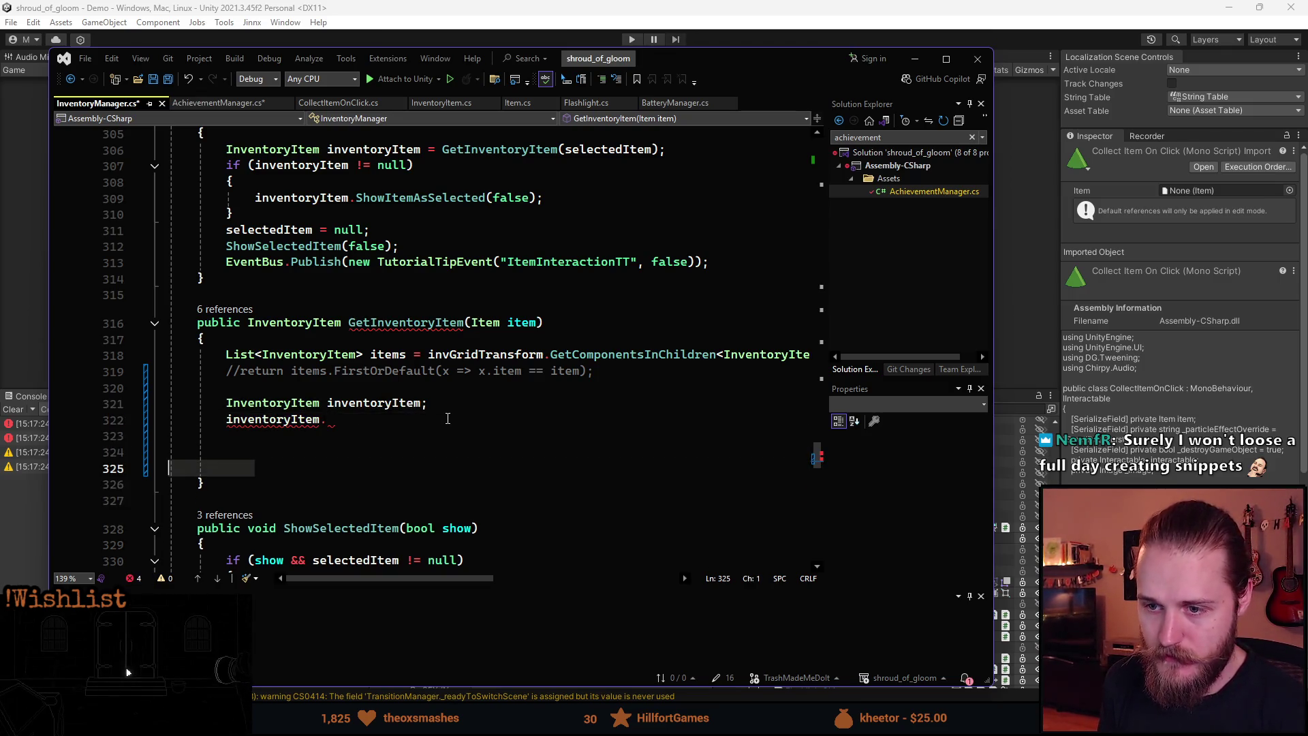
key("shift+Home")
key("Delete")
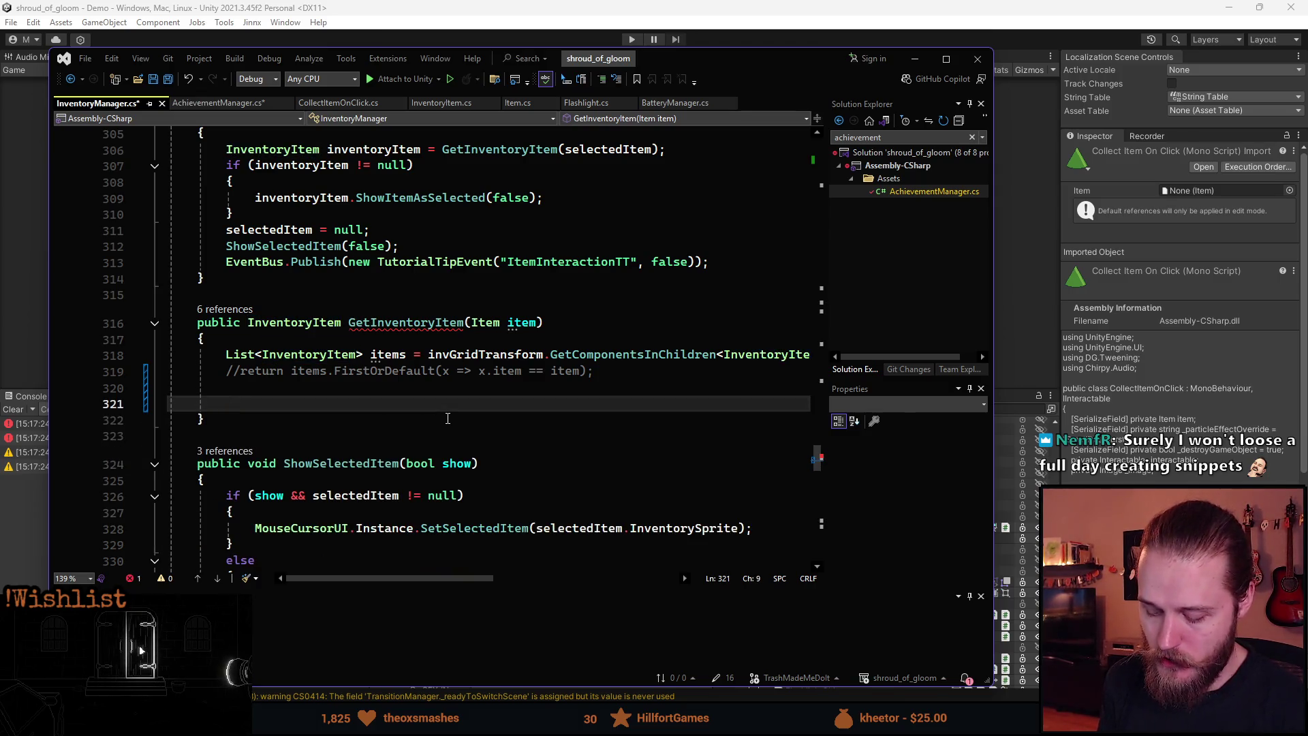
type("//")
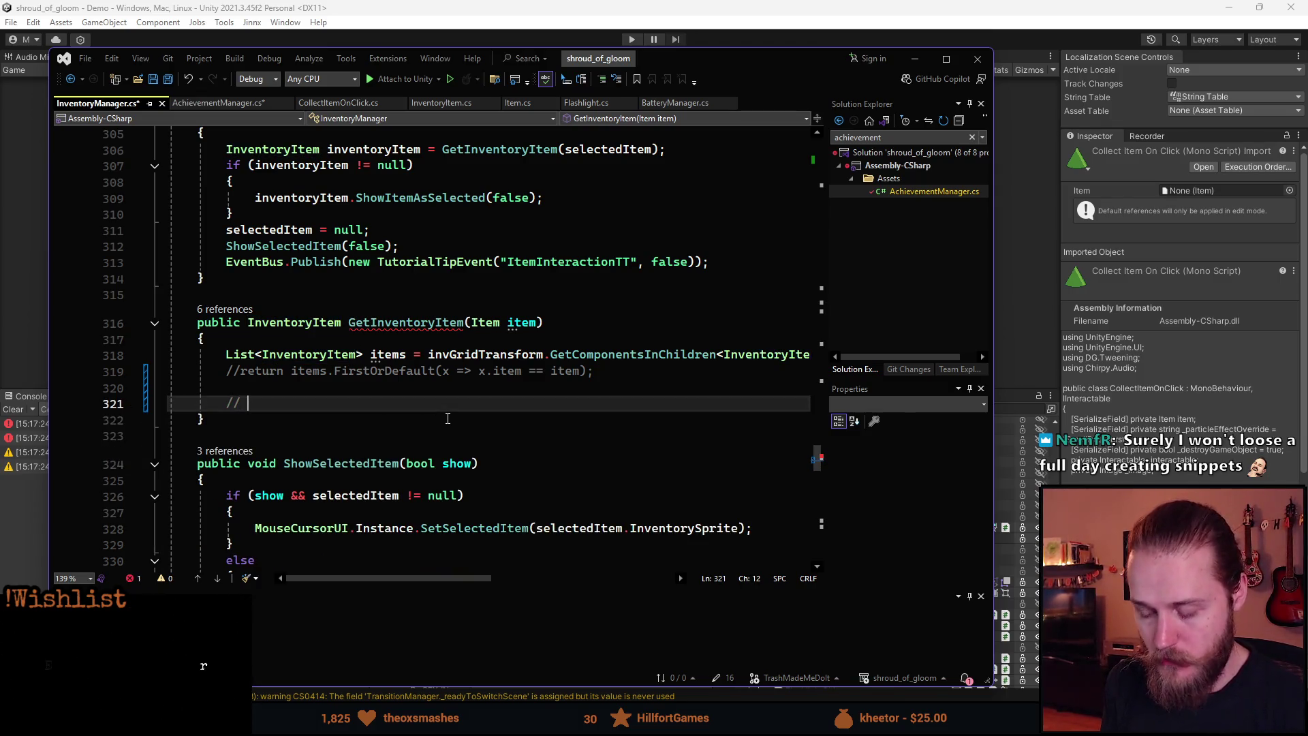